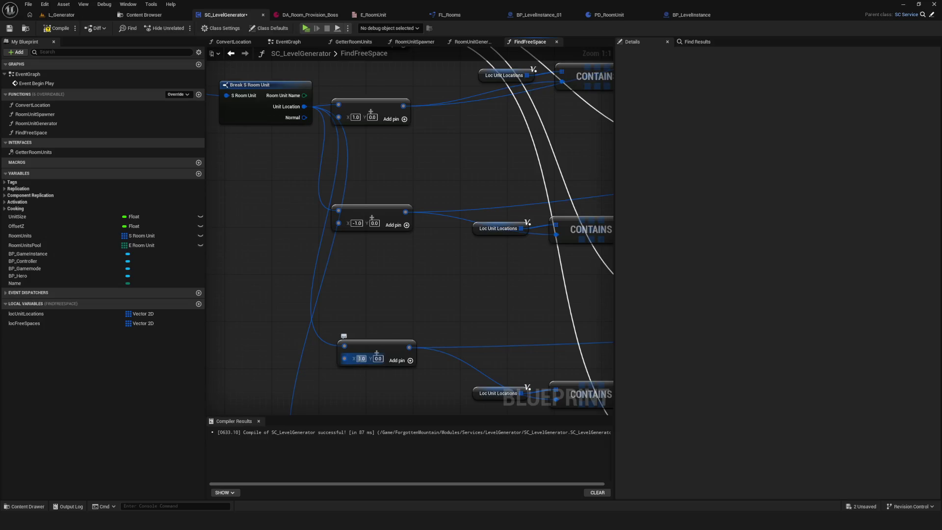
Enter the third FindFreeSpace offset vector as (0, 1) and the fourth as (0, -1).
click(485, 294)
click(377, 358)
text(1.)
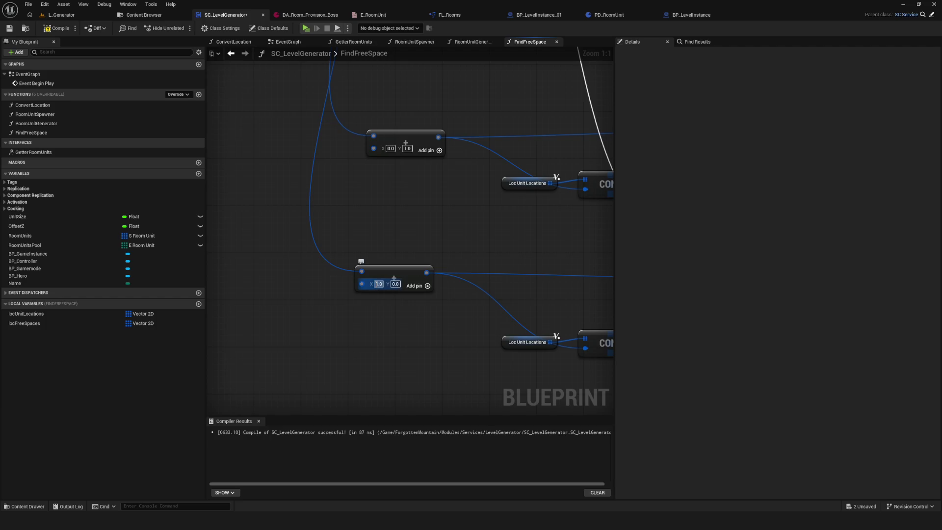
text(0)
key(Return)
text(-1)
key(Return)
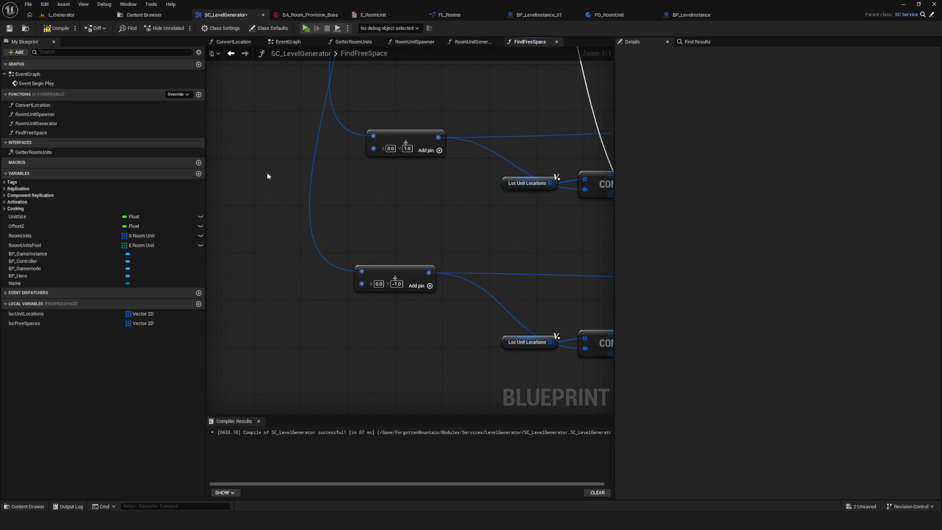
scroll(331, 182, down, 6)
scroll(343, 196, up, 2)
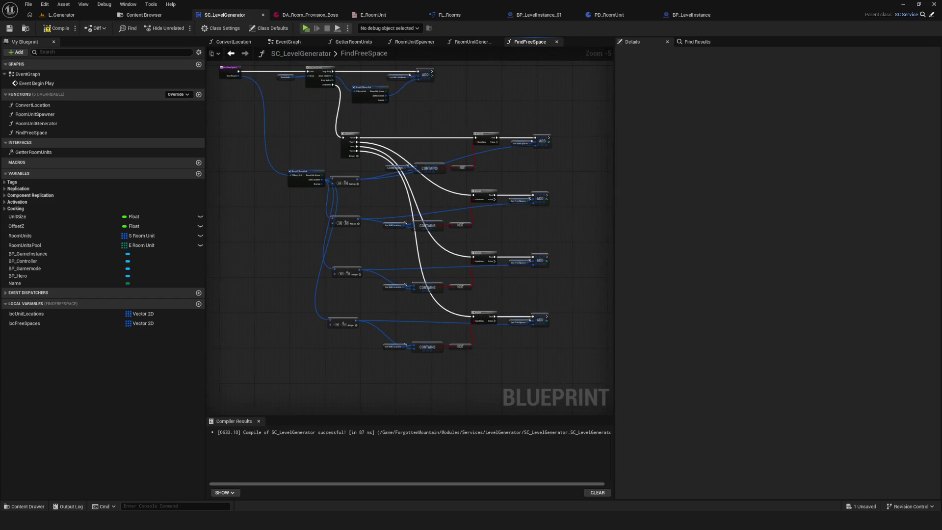
Box-select all FindFreeSpace nodes, shift them left and down, and save the blueprint.
mouse_move(370, 120)
mouse_down()
mouse_move(340, 114)
mouse_move(354, 116)
mouse_up()
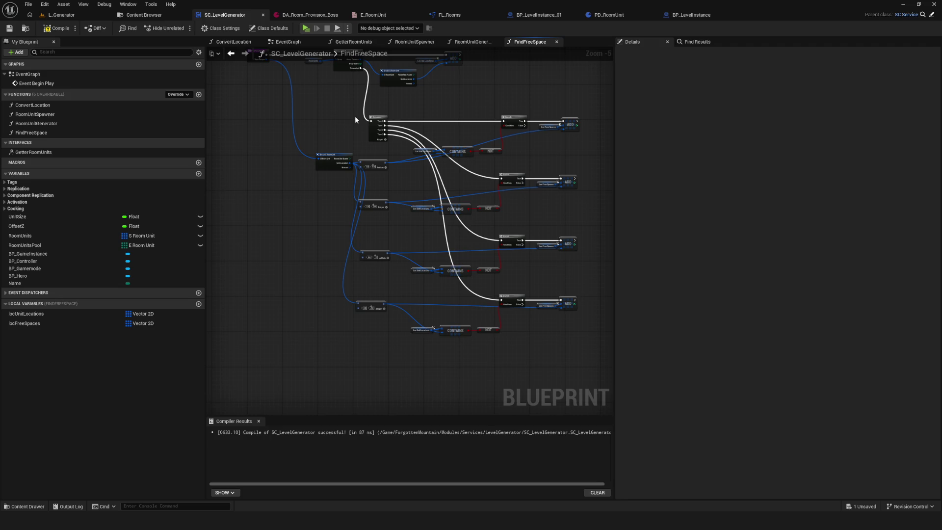
drag(231, 62, 564, 356)
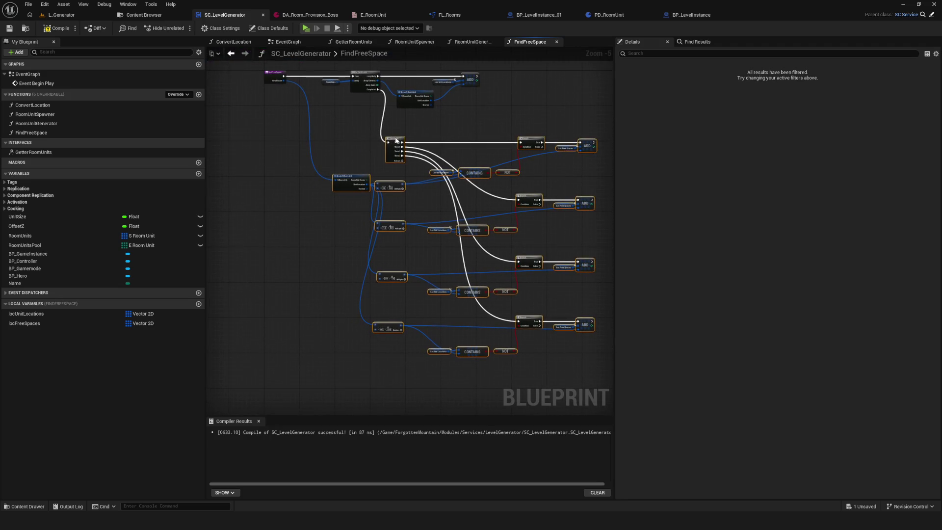
mouse_move(396, 141)
mouse_down()
mouse_move(385, 181)
mouse_move(363, 167)
mouse_up()
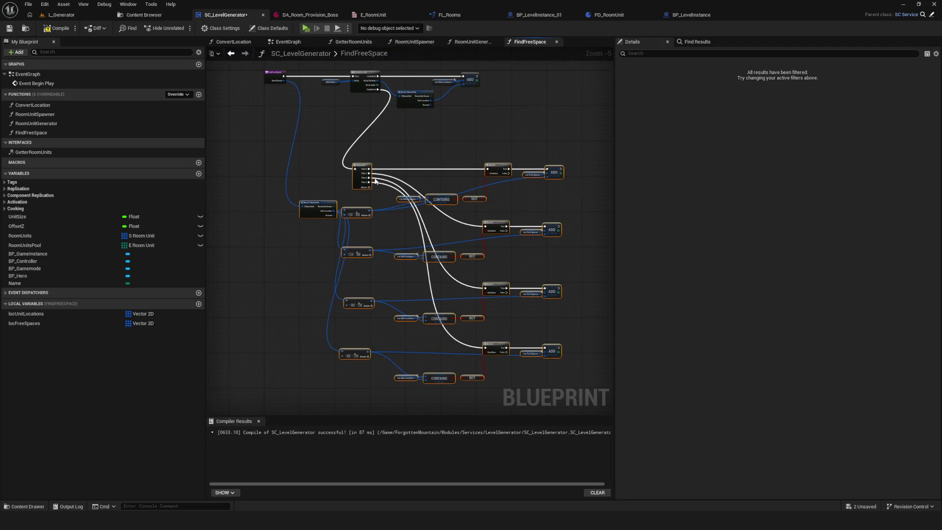
key(ctrl+s)
click(9, 28)
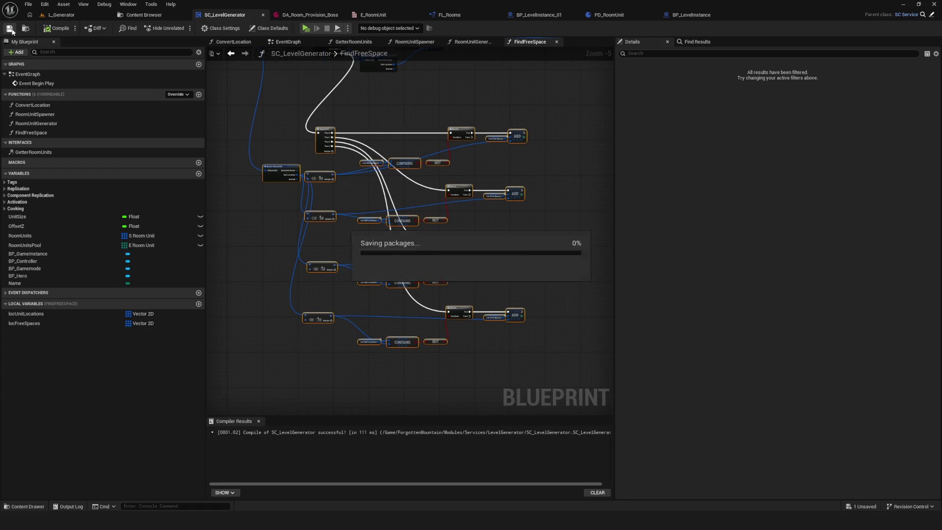
Recentre the view on the loop nodes, select the entry node, and compile SC_LevelGenerator.
scroll(393, 195, down, 2)
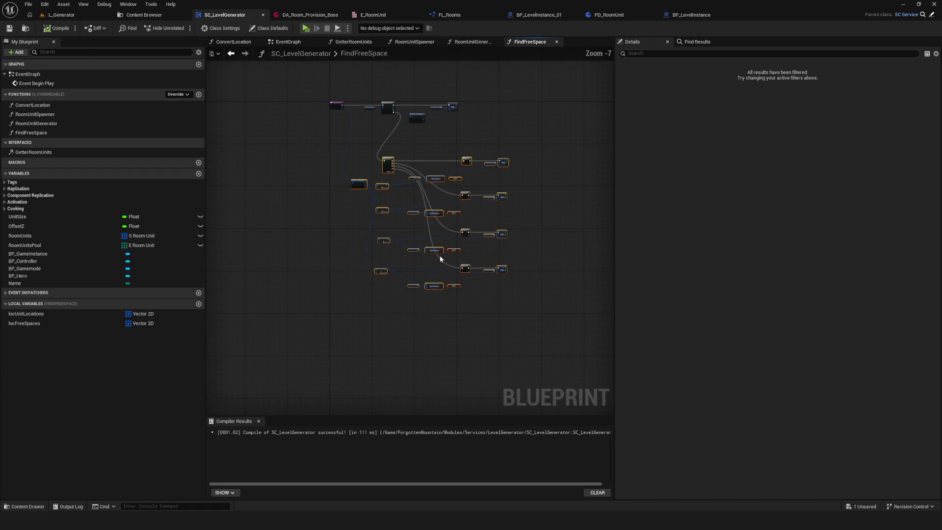
mouse_move(440, 259)
mouse_down()
mouse_move(445, 225)
mouse_move(434, 226)
mouse_move(398, 306)
mouse_move(368, 246)
mouse_move(378, 168)
mouse_up()
scroll(460, 264, up, 2)
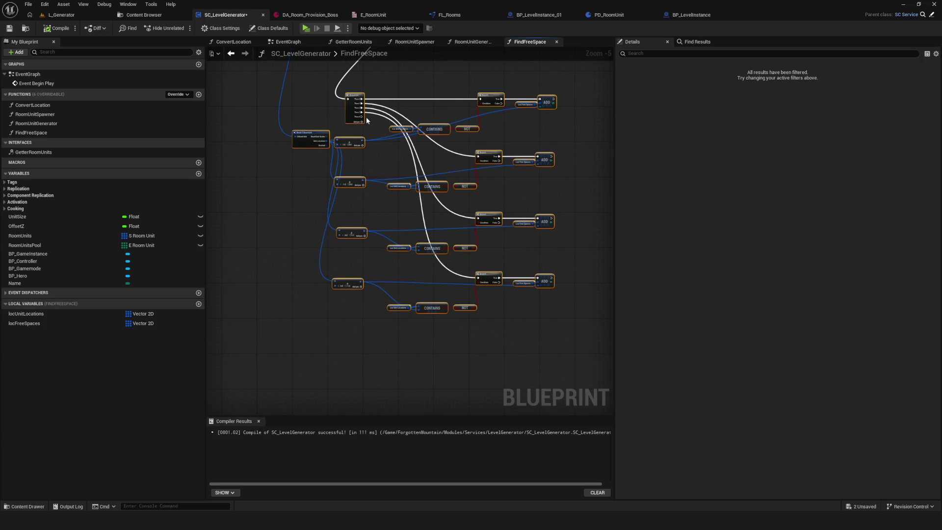
drag(348, 100, 346, 177)
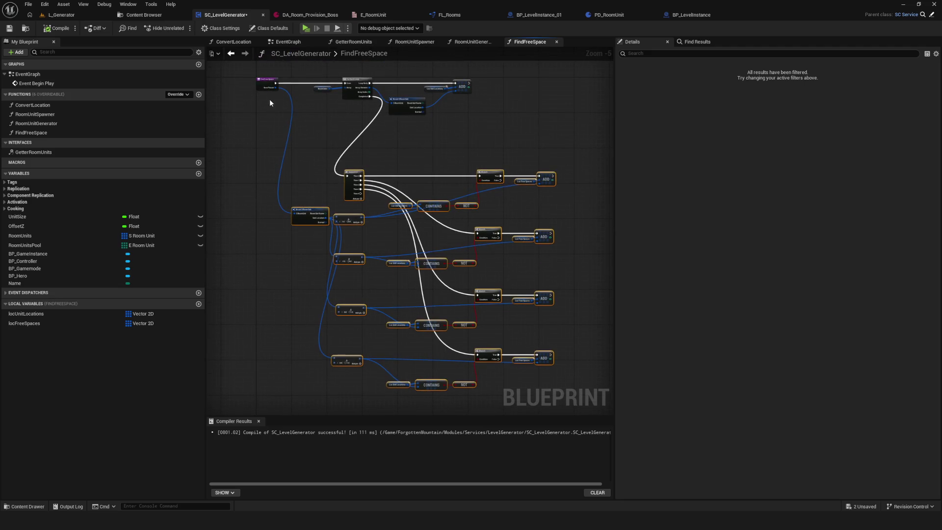
click(267, 84)
click(58, 28)
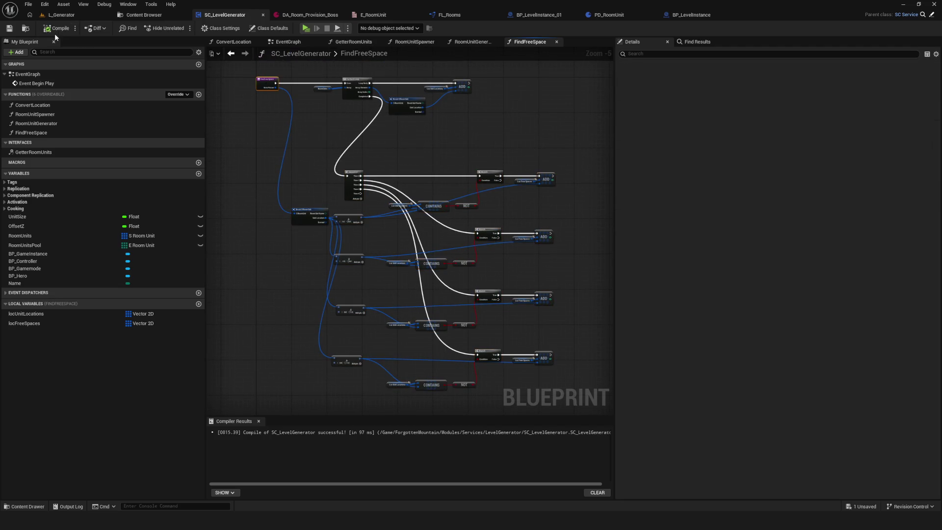
Zoom over the FindFreeSpace graph, select the vector node column, and recompile.
scroll(420, 177, up, 5)
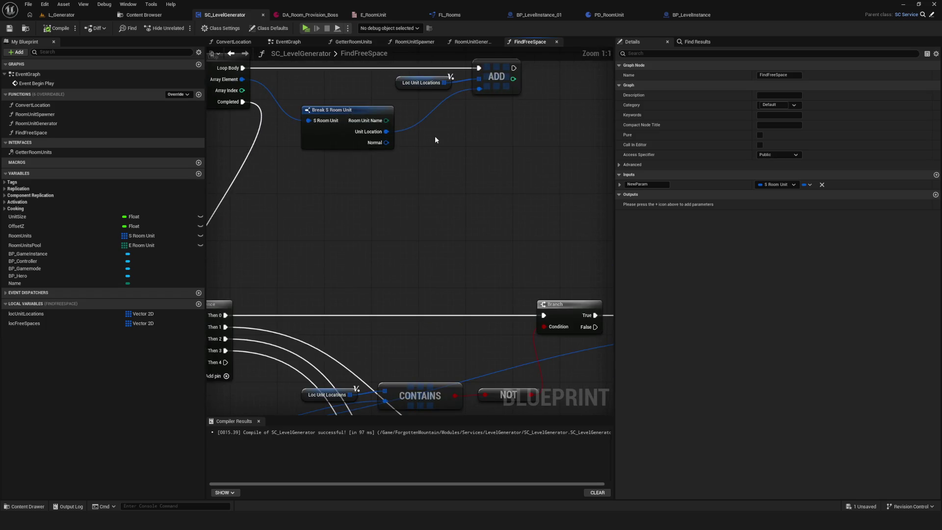
scroll(435, 140, down, 4)
scroll(436, 140, down, 2)
scroll(436, 140, up, 2)
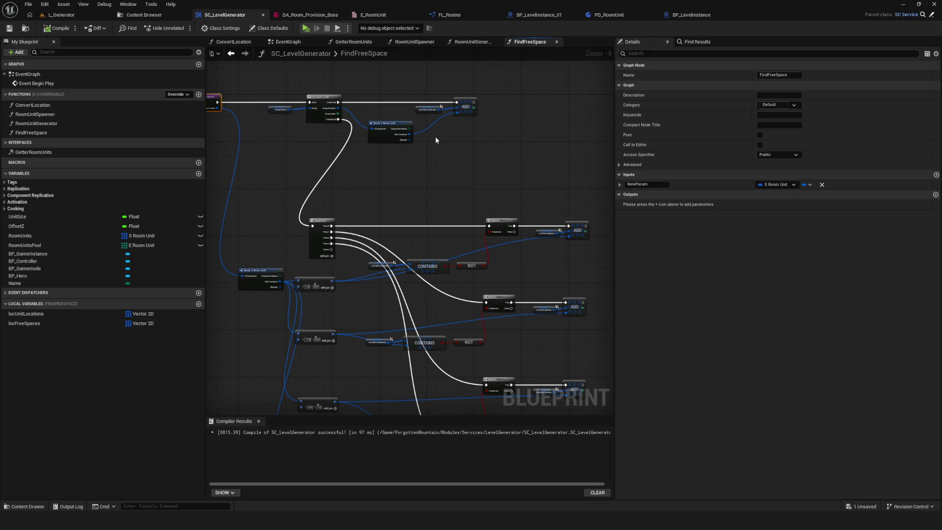
scroll(416, 134, up, 3)
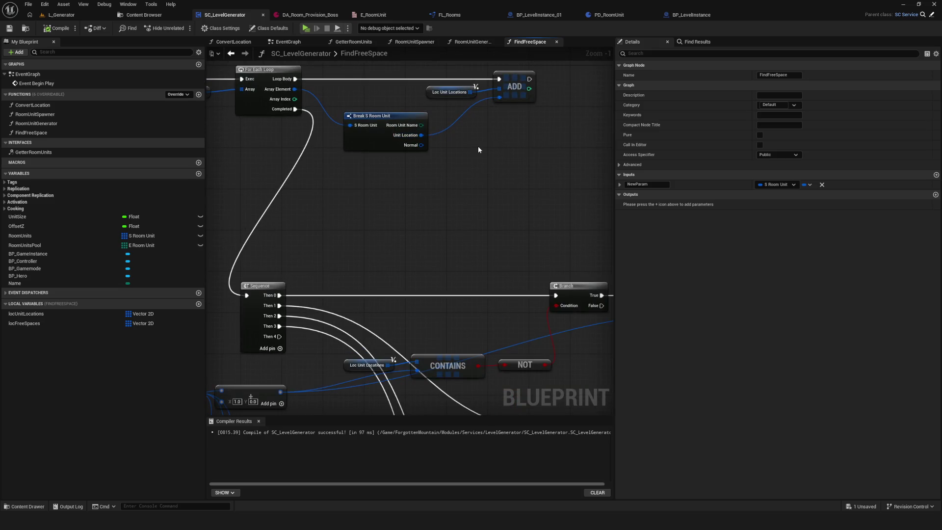
scroll(368, 141, down, 6)
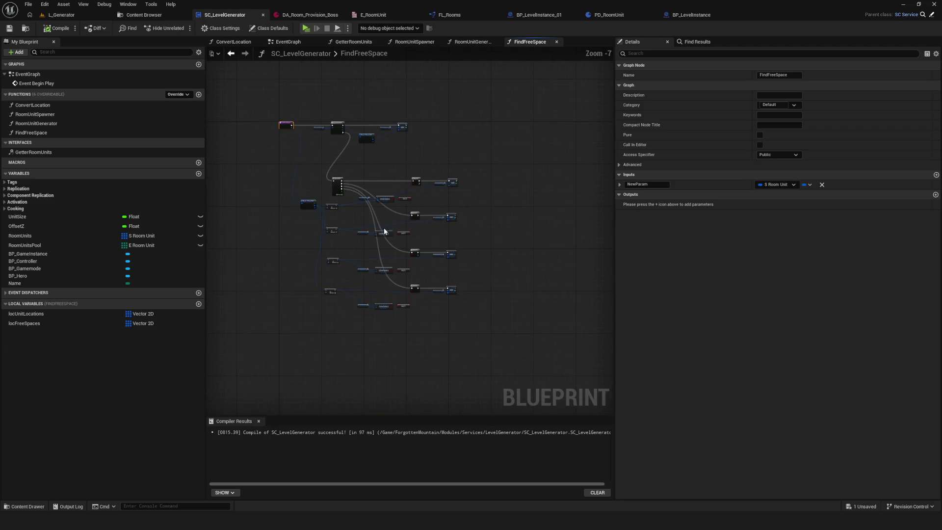
drag(339, 297, 339, 297)
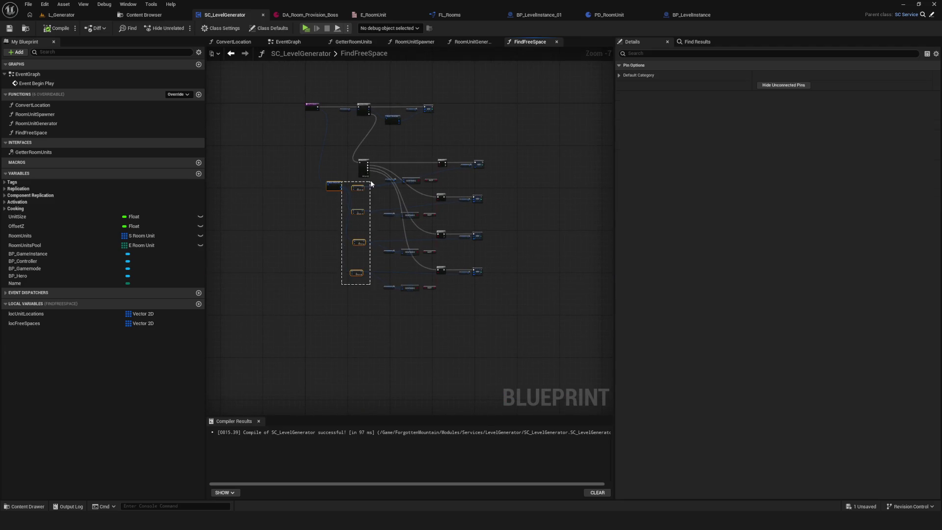
scroll(382, 202, up, 3)
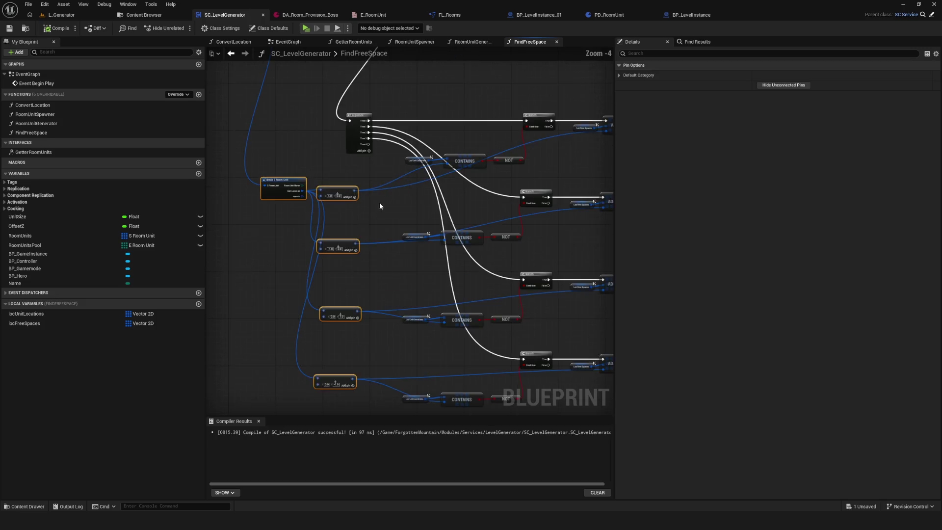
scroll(365, 188, down, 2)
click(57, 28)
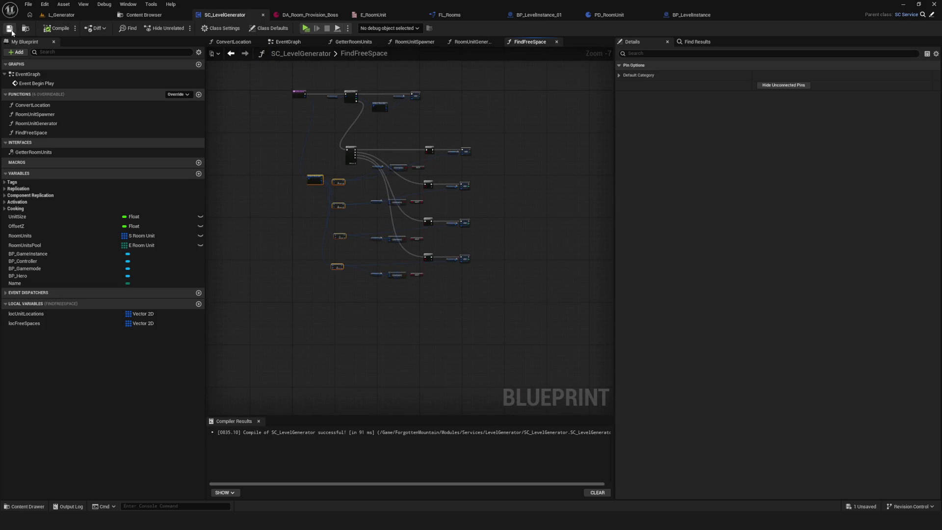
Select the FindFreeSpace entry node to show its S Room Unit input parameter.
scroll(438, 249, up, 5)
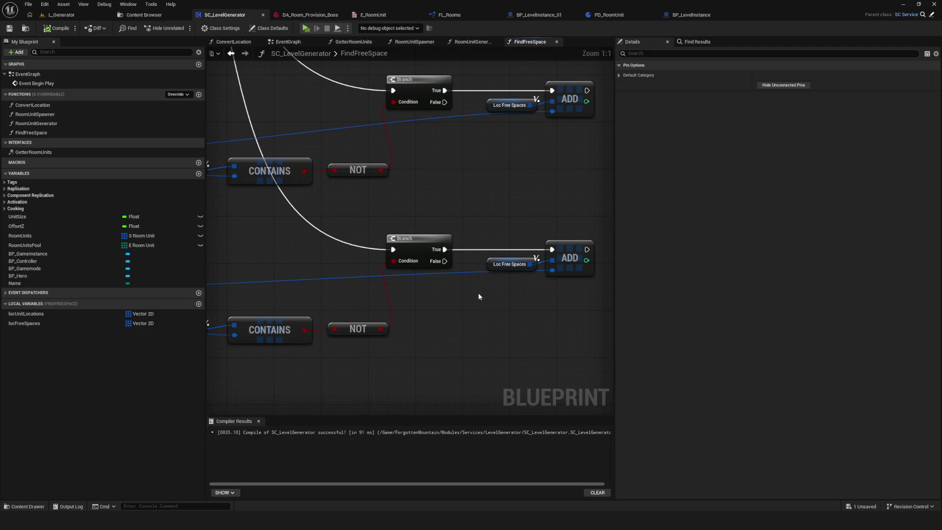
scroll(441, 284, down, 5)
click(270, 96)
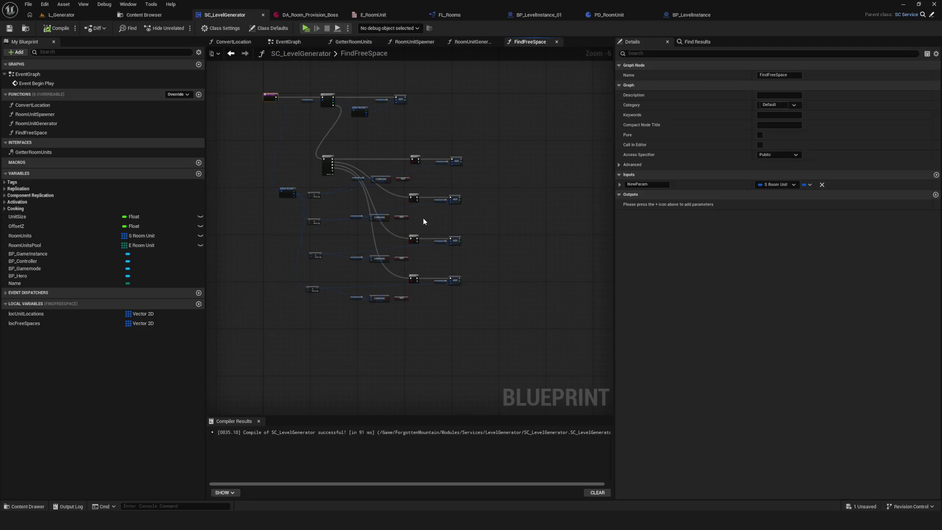
mouse_move(427, 222)
mouse_down()
mouse_move(443, 221)
mouse_move(442, 211)
mouse_up()
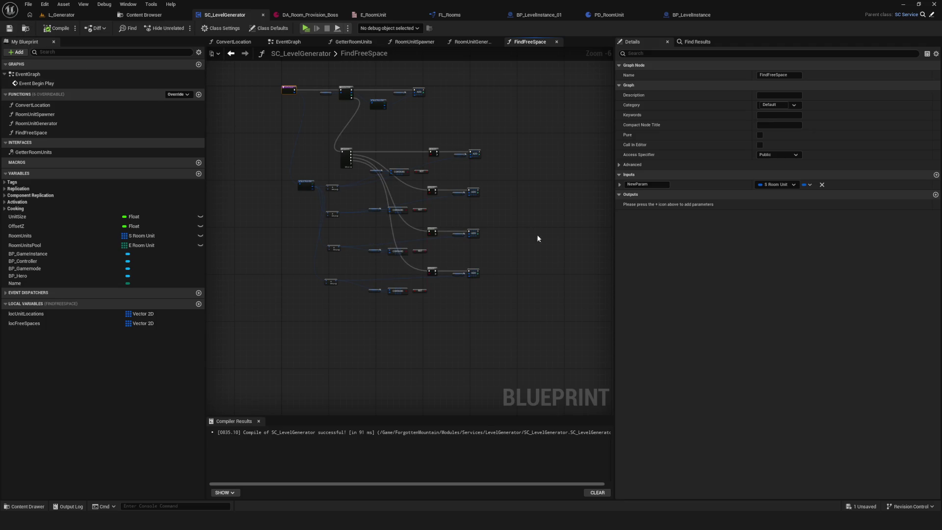
Add an output parameter NewParam1 of type S Room Unit to FindFreeSpace.
right_click(391, 314)
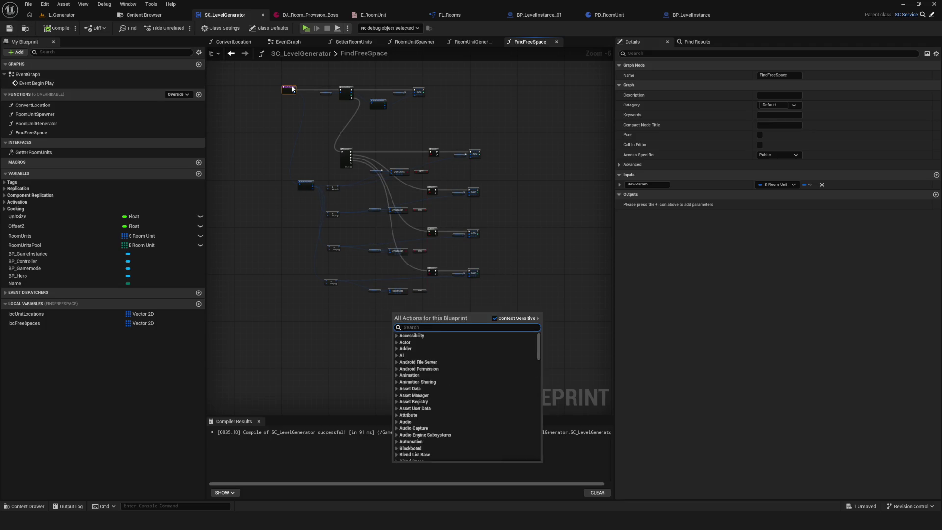
click(843, 206)
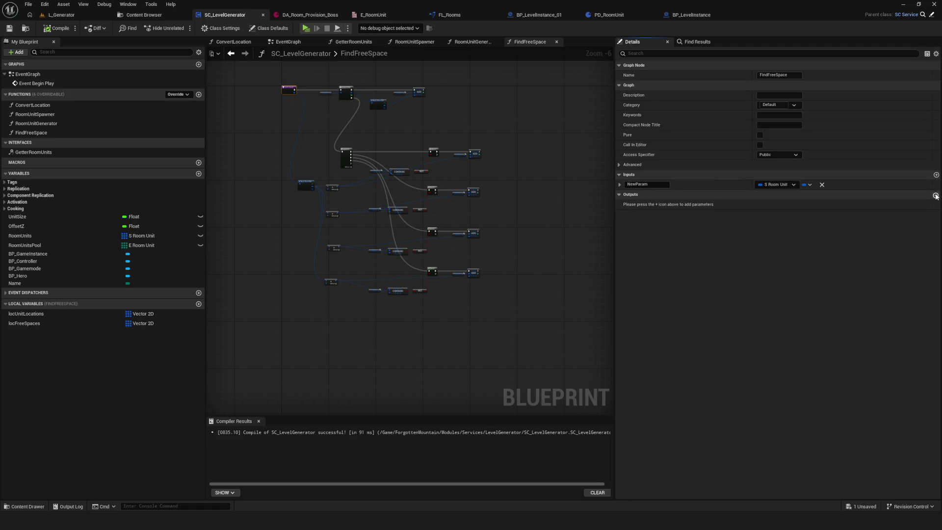
click(935, 196)
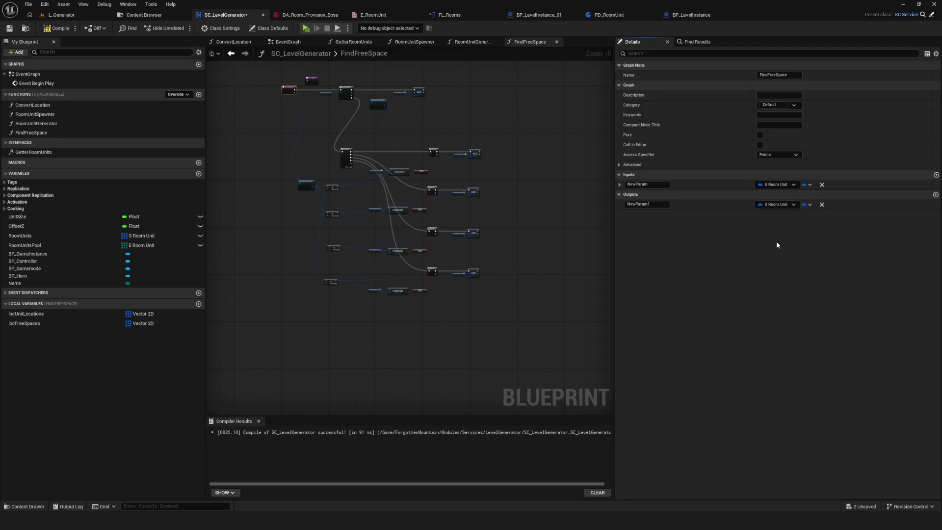
click(790, 205)
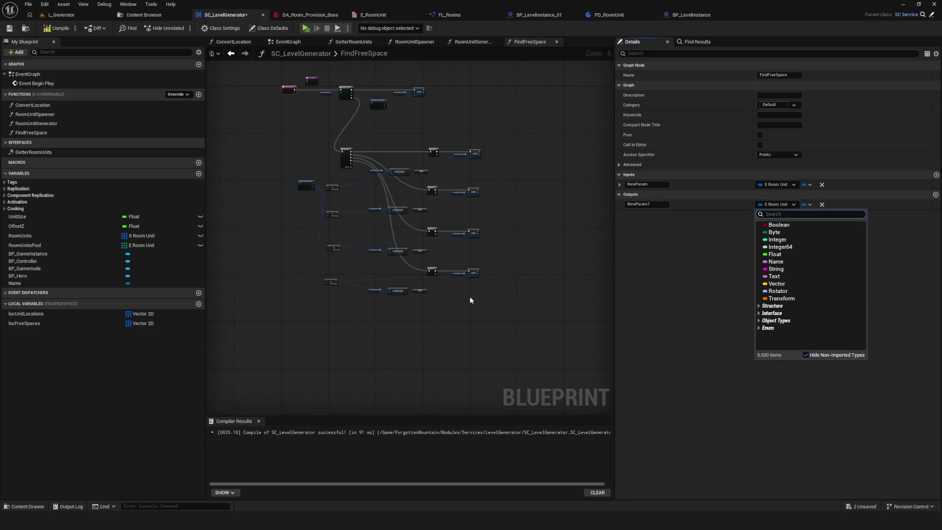
click(704, 308)
Move the Return Node down below the existing graph.
scroll(376, 301, up, 2)
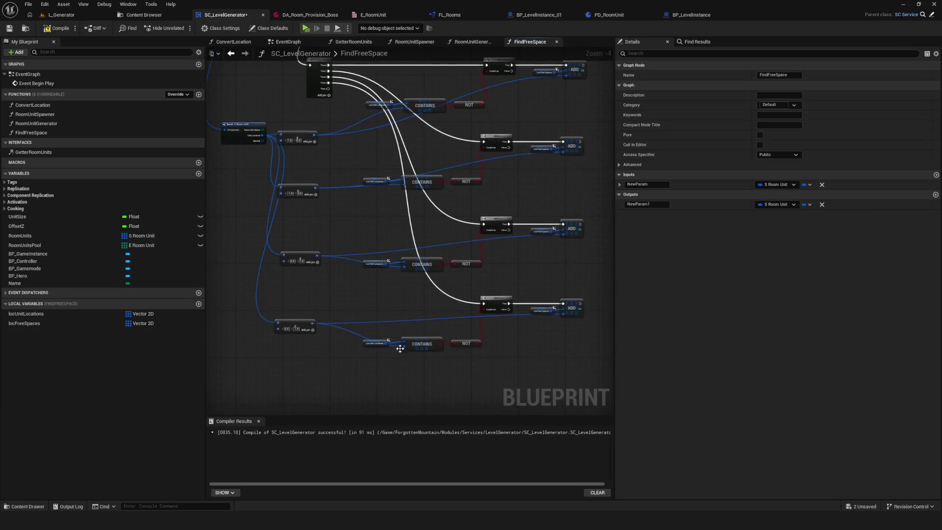
scroll(352, 242, down, 5)
scroll(338, 191, up, 2)
mouse_move(338, 191)
mouse_down()
mouse_move(427, 386)
mouse_move(401, 304)
mouse_up()
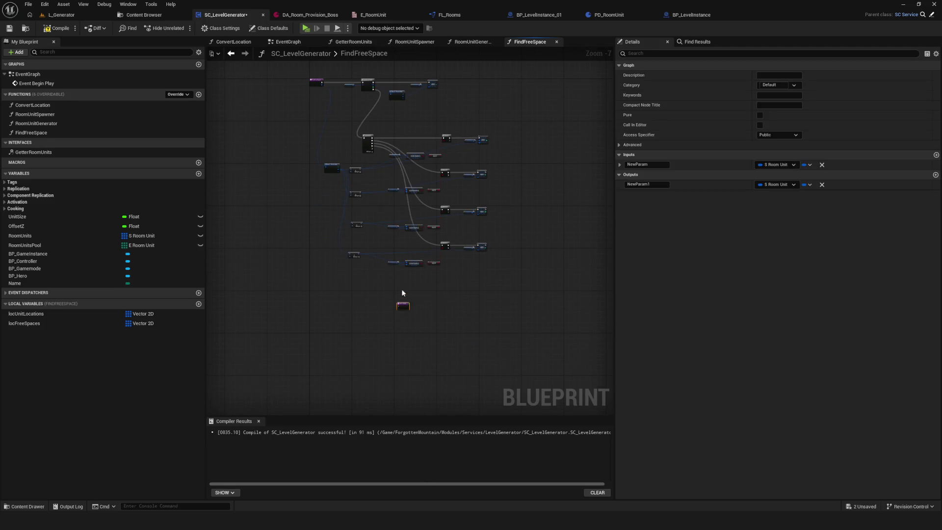
Wire execution into the Return Node and add a Random Array Item from a locFreeSpaces getter.
scroll(382, 198, up, 1)
scroll(385, 151, up, 1)
mouse_move(375, 131)
mouse_down()
mouse_move(383, 357)
mouse_move(412, 278)
mouse_up()
scroll(411, 277, up, 4)
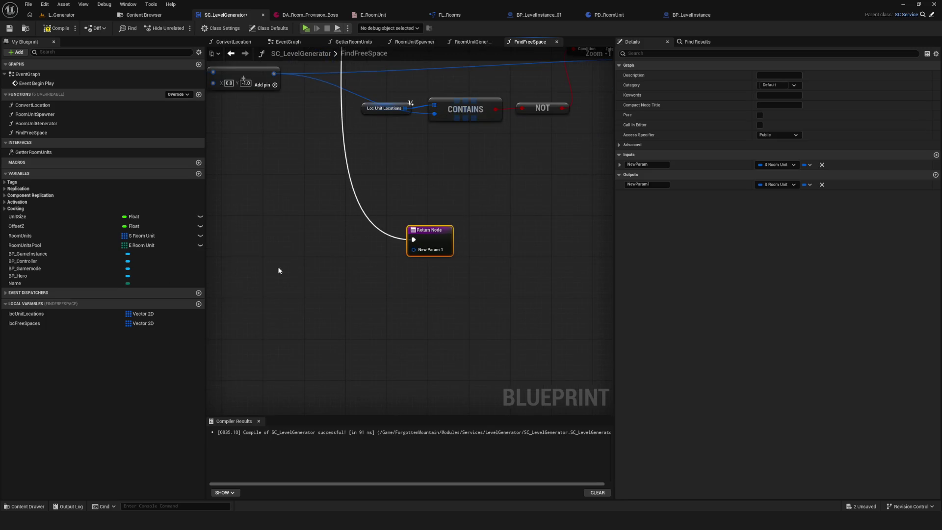
mouse_move(43, 322)
mouse_down()
mouse_move(299, 260)
mouse_move(233, 260)
mouse_move(283, 260)
mouse_up()
scroll(299, 259, up, 1)
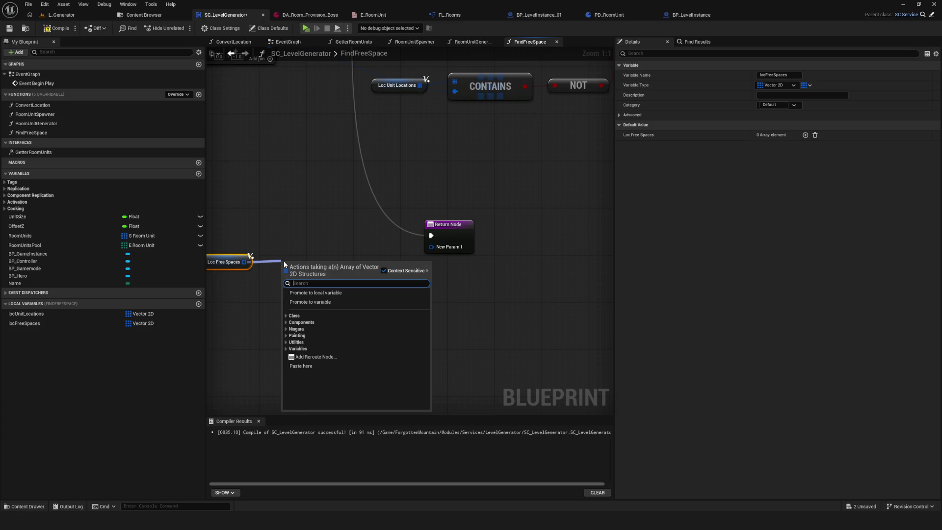
text(random)
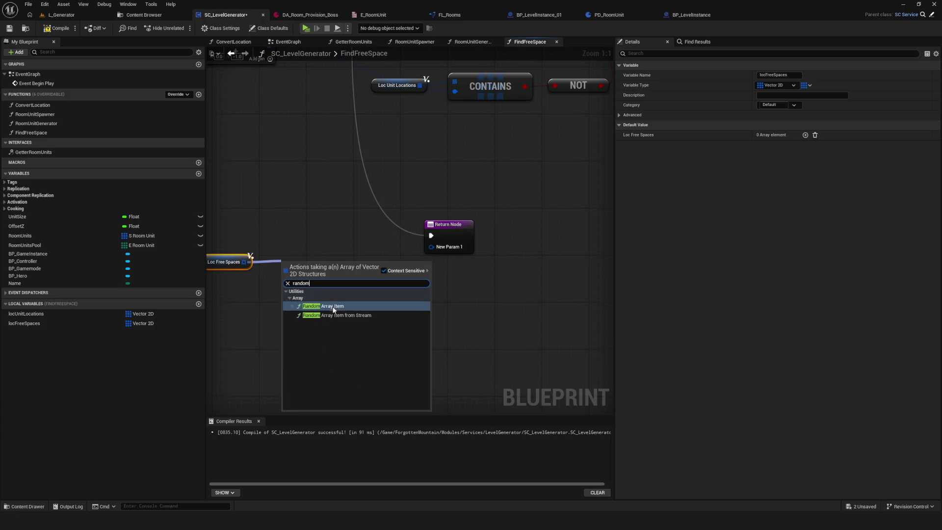
click(332, 306)
Return a Make S Room Unit node with its name set to Usual_03.
scroll(410, 216, down, 2)
mouse_move(417, 233)
mouse_down()
mouse_move(475, 215)
mouse_move(440, 258)
mouse_up()
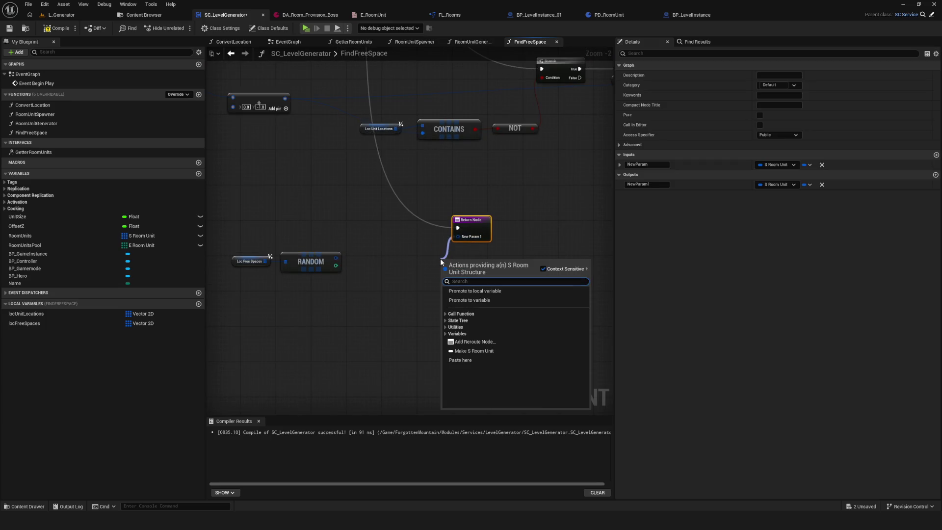
text(make)
click(503, 291)
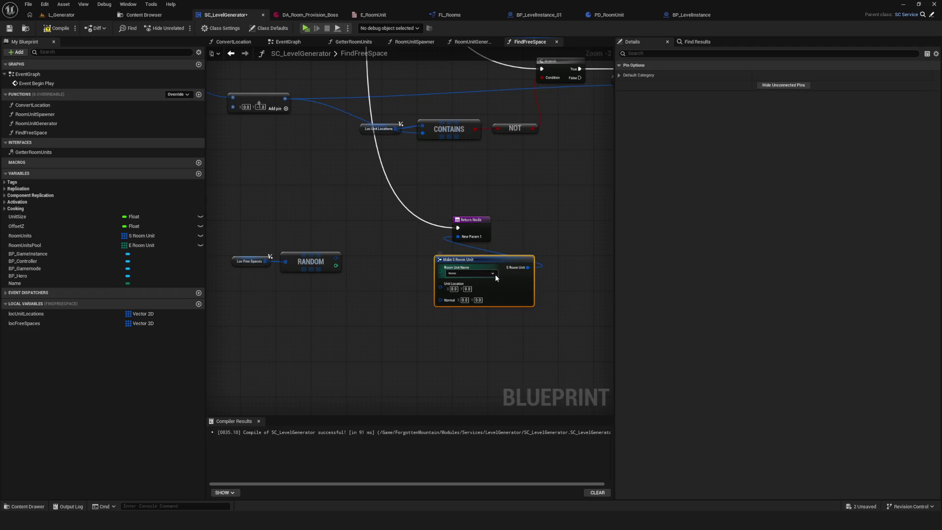
drag(250, 215, 224, 292)
mouse_move(468, 267)
mouse_down()
mouse_move(363, 272)
mouse_move(353, 287)
mouse_move(459, 264)
mouse_move(436, 250)
mouse_up()
scroll(353, 287, up, 2)
click(510, 265)
click(490, 293)
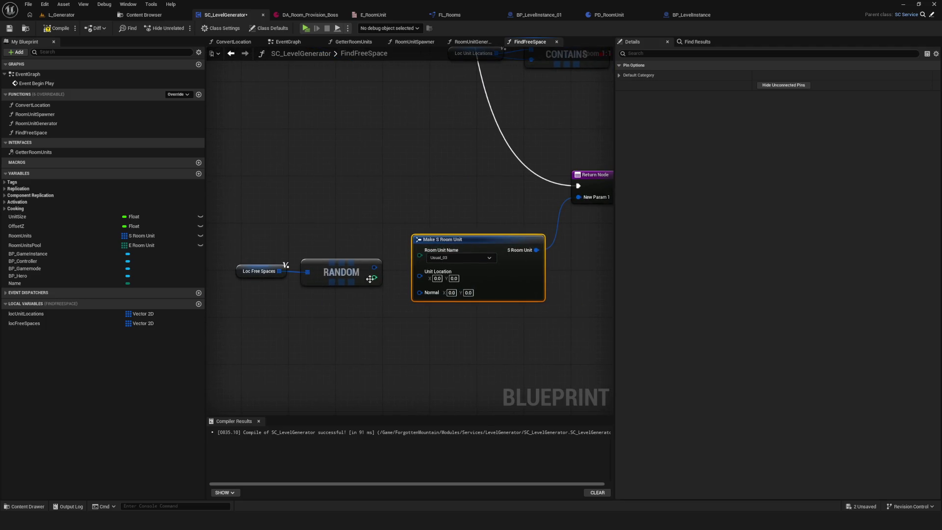
Feed the random free spot into Unit Location and compile the blueprint.
mouse_move(375, 268)
mouse_down()
mouse_move(431, 290)
mouse_move(439, 276)
mouse_up()
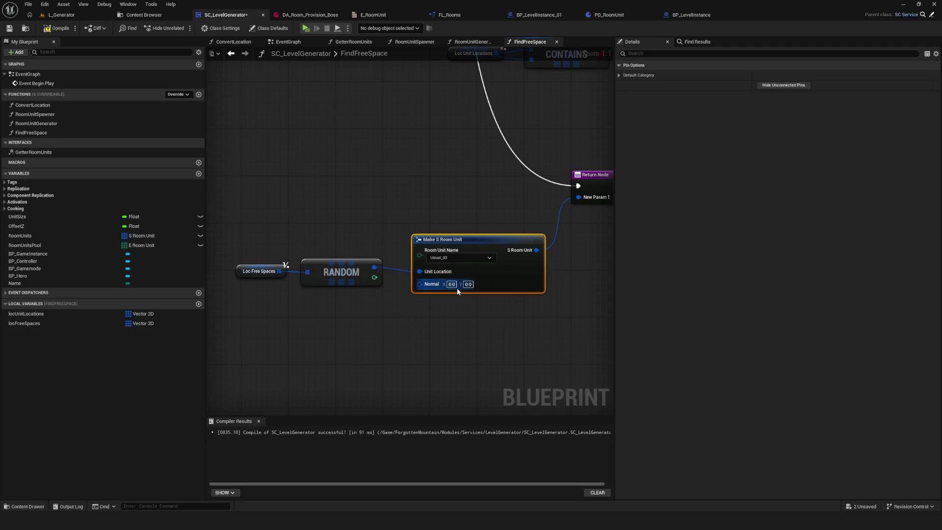
drag(289, 241, 309, 247)
drag(248, 260, 343, 301)
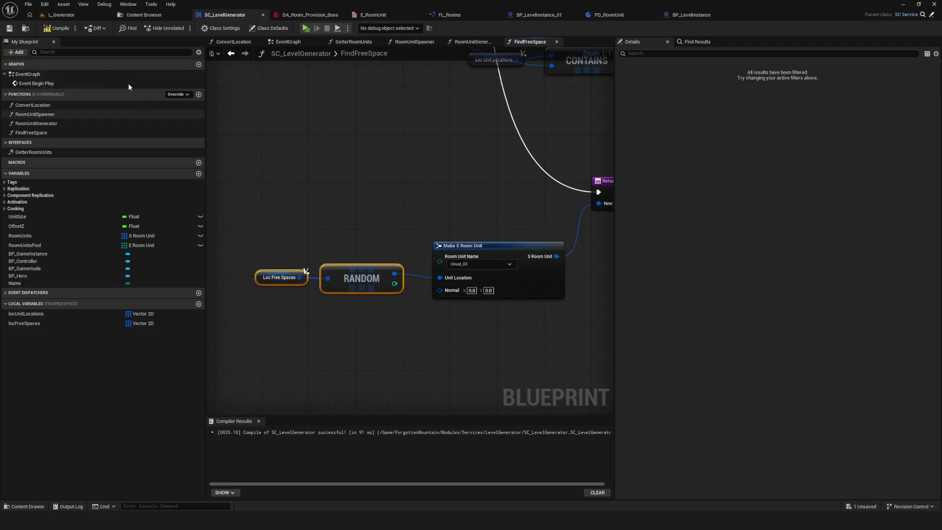
click(57, 28)
Open the Room Unit Generator function and nudge the Room Units node left.
scroll(420, 202, down, 5)
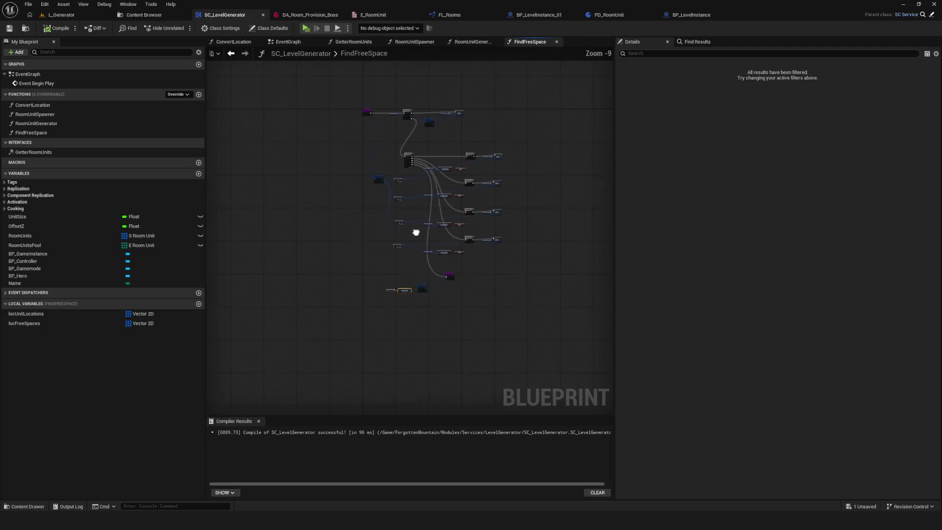
click(293, 43)
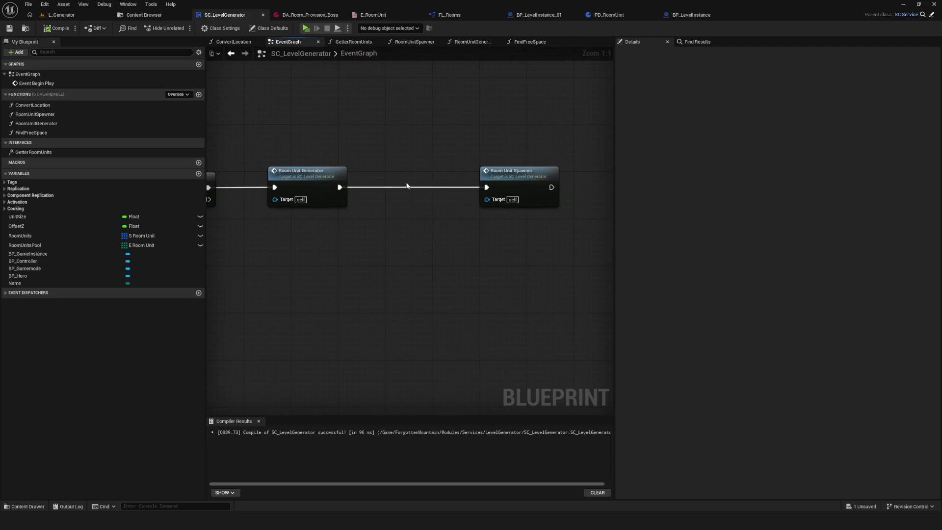
double_click(406, 186)
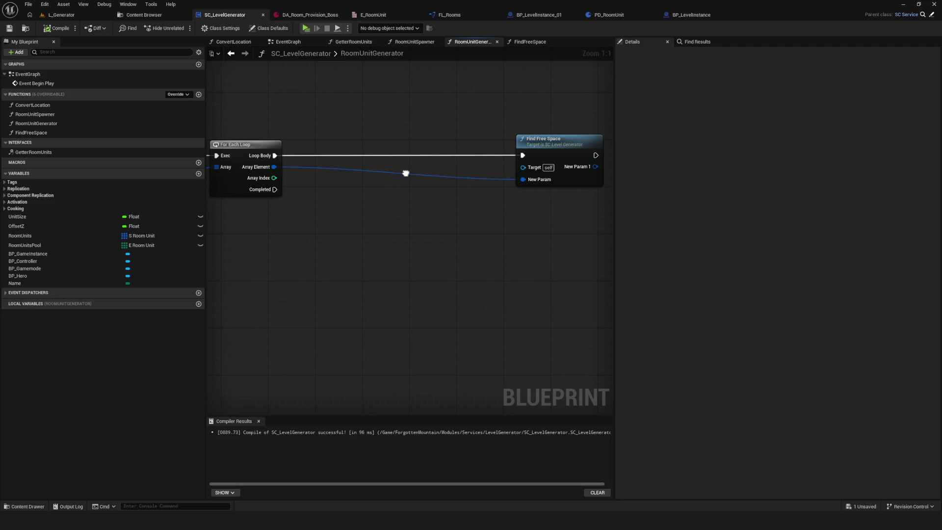
drag(406, 173, 609, 177)
drag(358, 108, 491, 210)
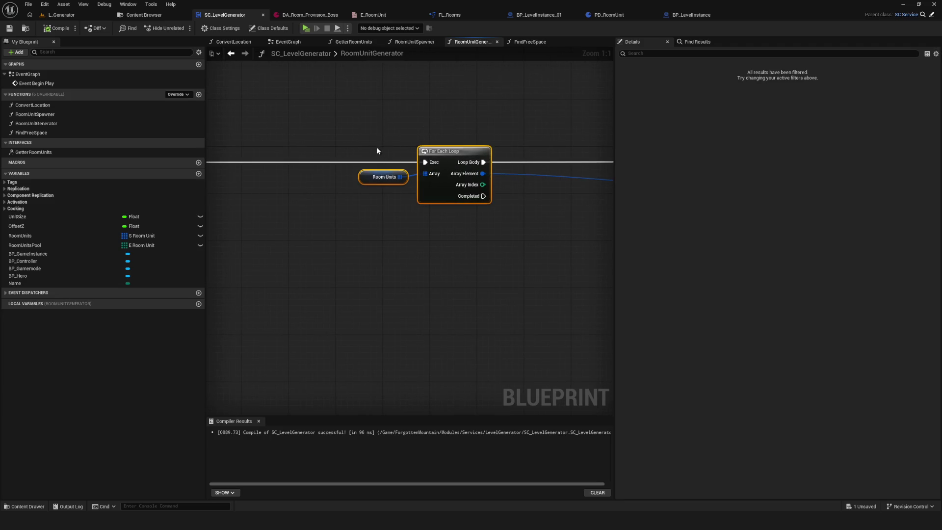
click(371, 180)
drag(371, 179, 361, 179)
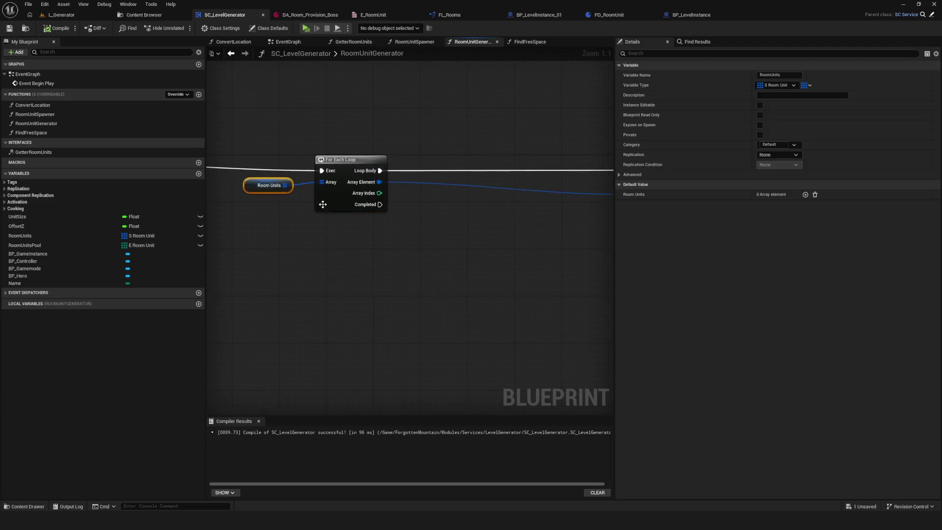
Move Find Free Space next to the loop, compile, and open the Find Free Space graph.
scroll(433, 198, down, 3)
scroll(526, 196, up, 3)
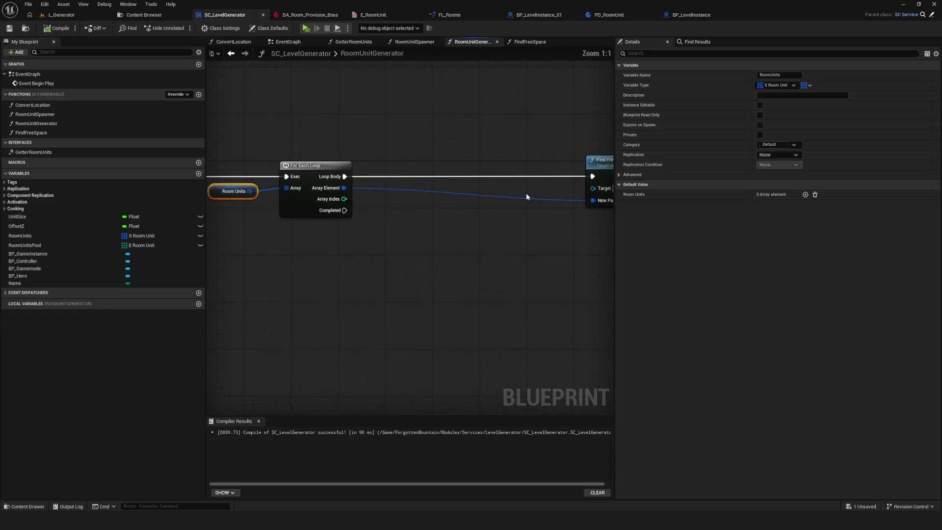
mouse_move(599, 167)
mouse_down()
mouse_move(406, 170)
mouse_move(442, 170)
mouse_up()
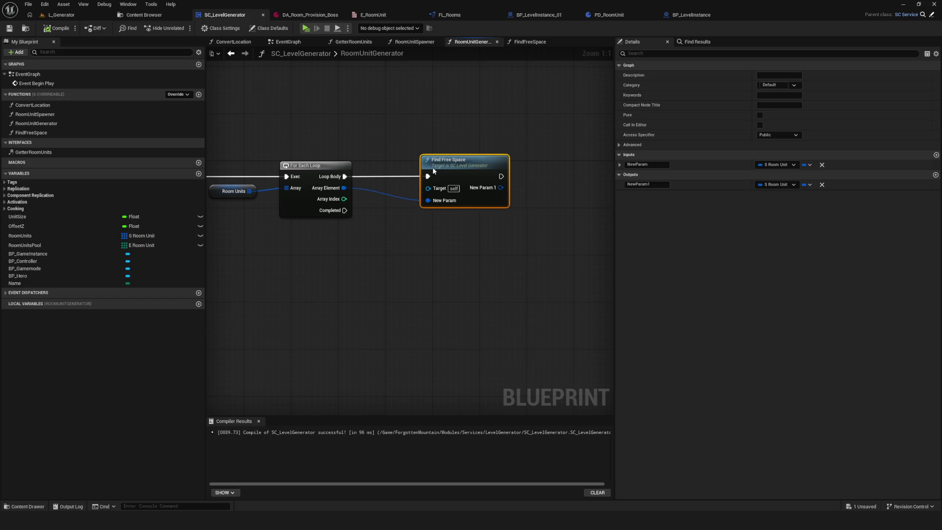
click(55, 29)
double_click(468, 170)
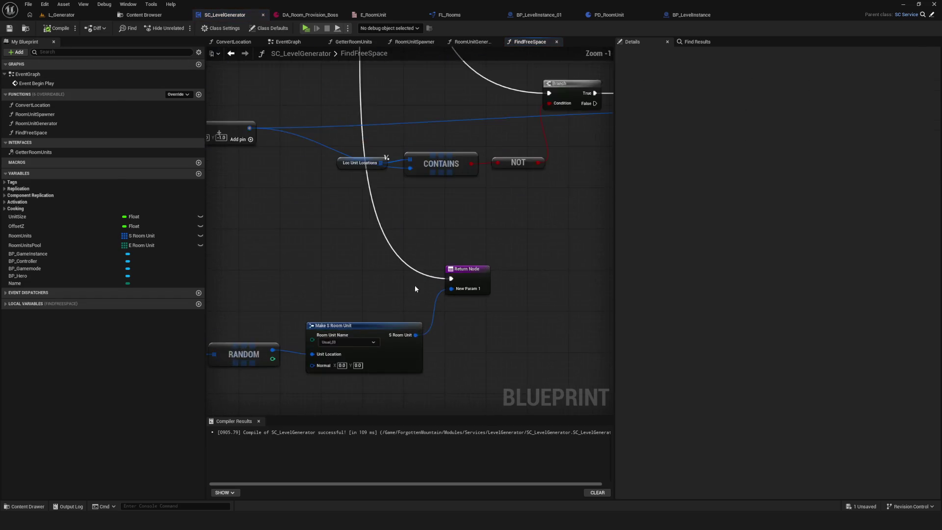
Delete the RANDOM and Make S Room Unit nodes and check the locFreeSpaces variable type.
key(Delete)
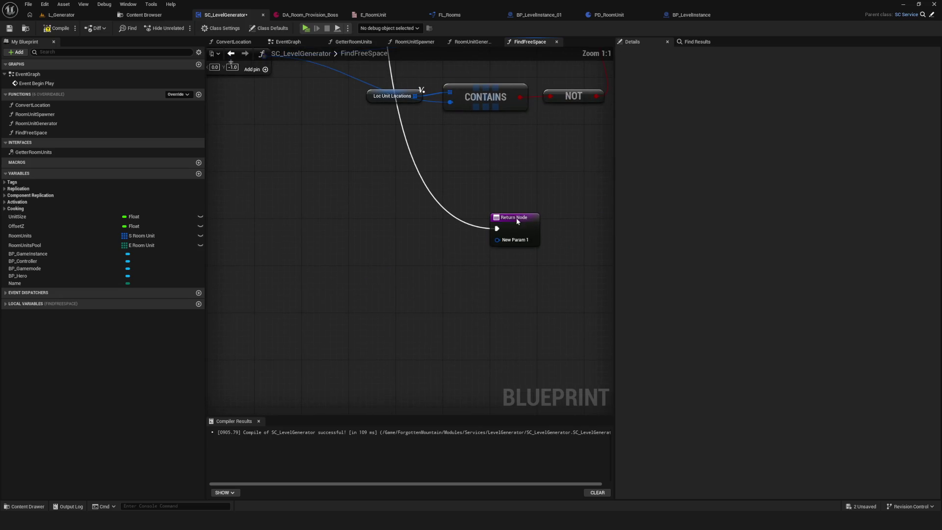
click(514, 223)
click(809, 185)
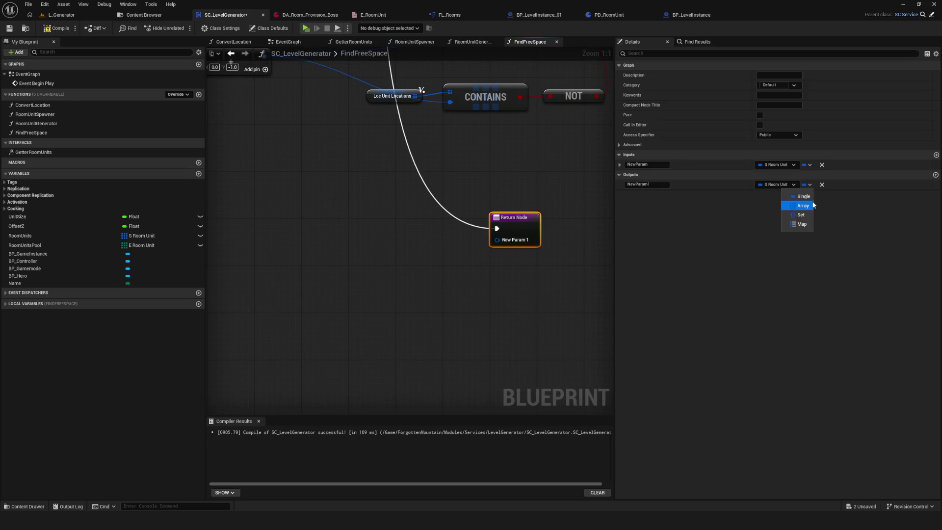
click(543, 233)
scroll(434, 238, down, 8)
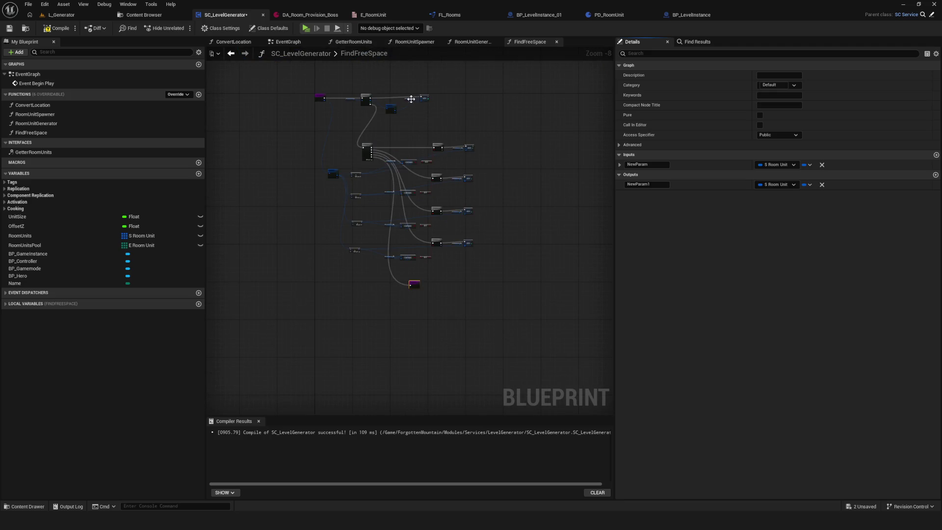
scroll(411, 99, up, 8)
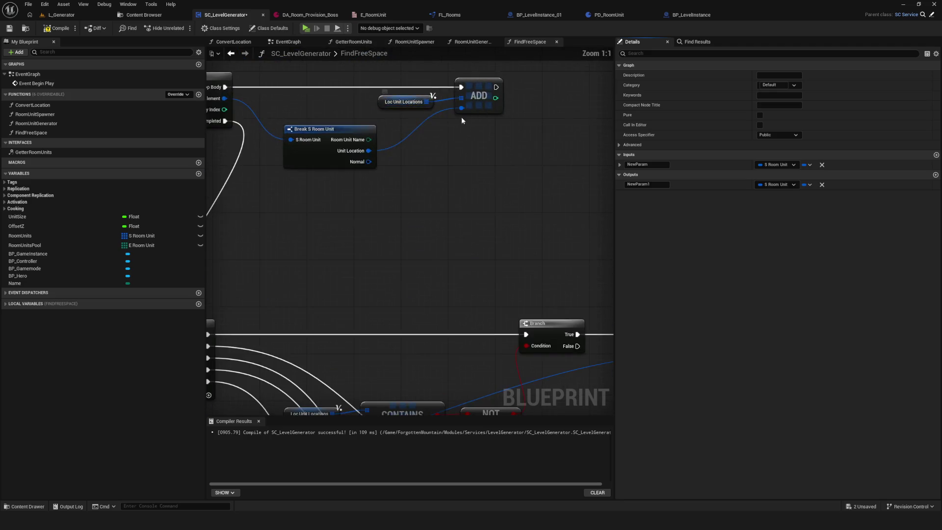
click(14, 301)
click(30, 323)
scroll(469, 304, down, 10)
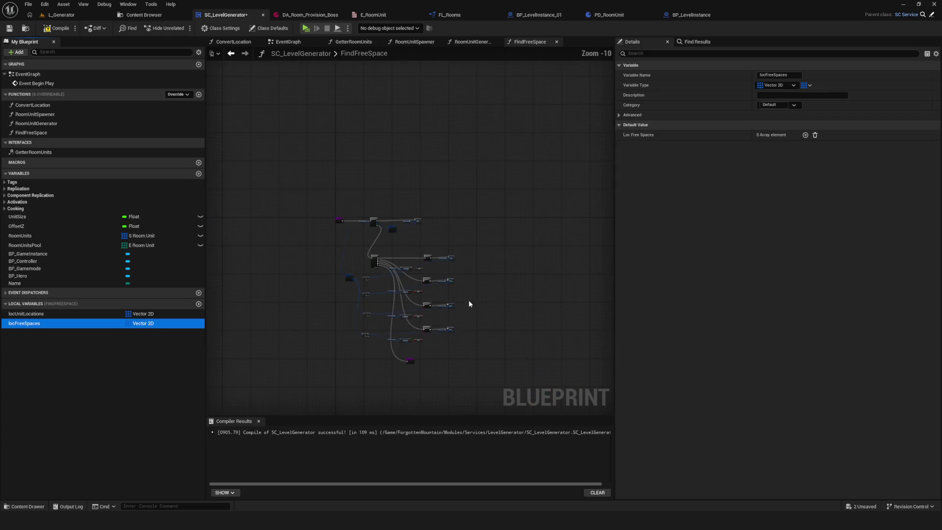
scroll(427, 365, up, 10)
Make the return output a Vector 2D array fed by the locFreeSpaces variable.
click(338, 324)
click(778, 185)
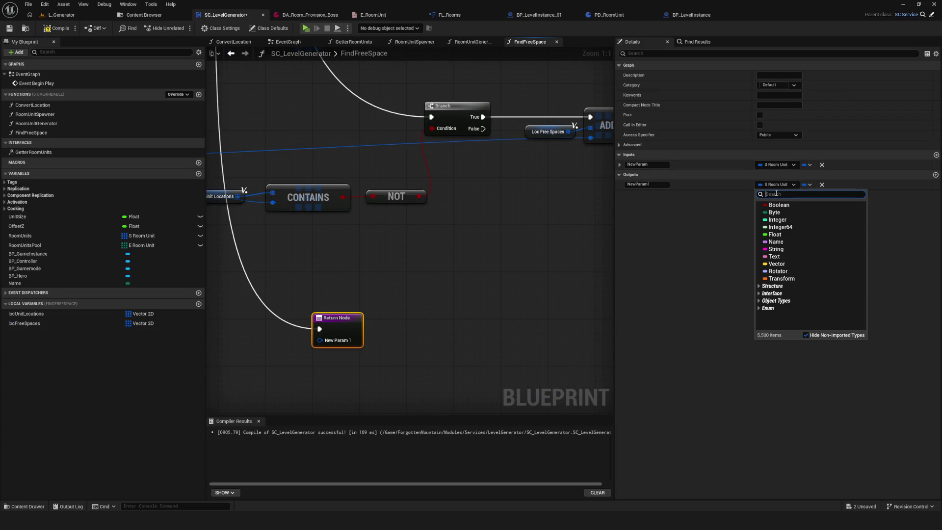
text(Vector 2d)
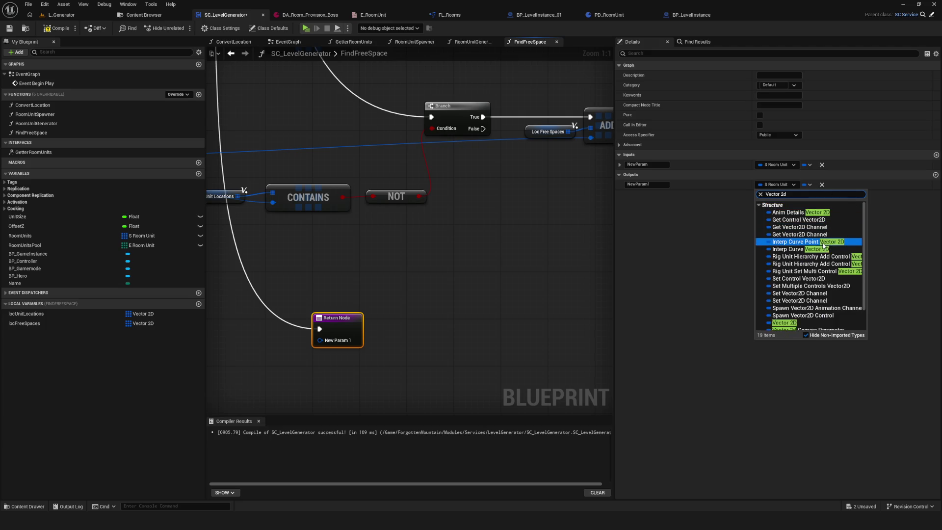
scroll(810, 275, down, 2)
click(795, 300)
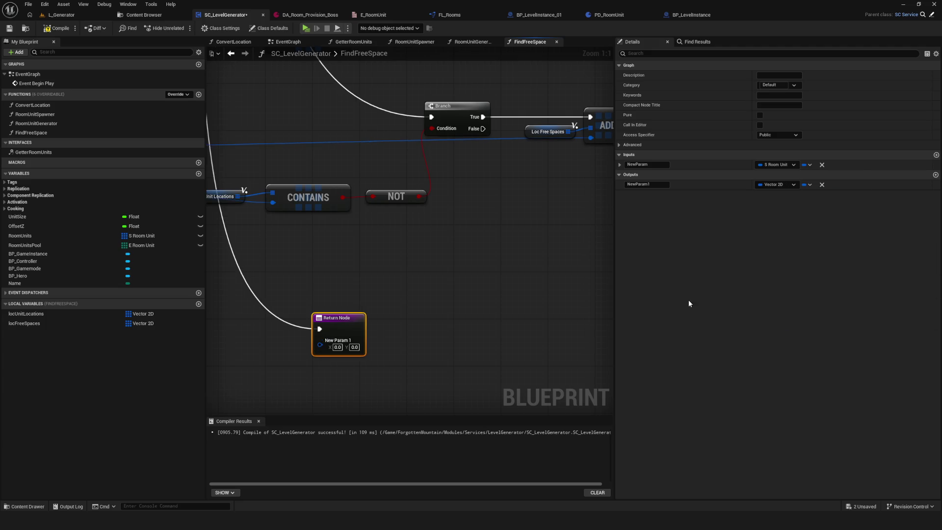
drag(372, 320, 532, 275)
click(809, 185)
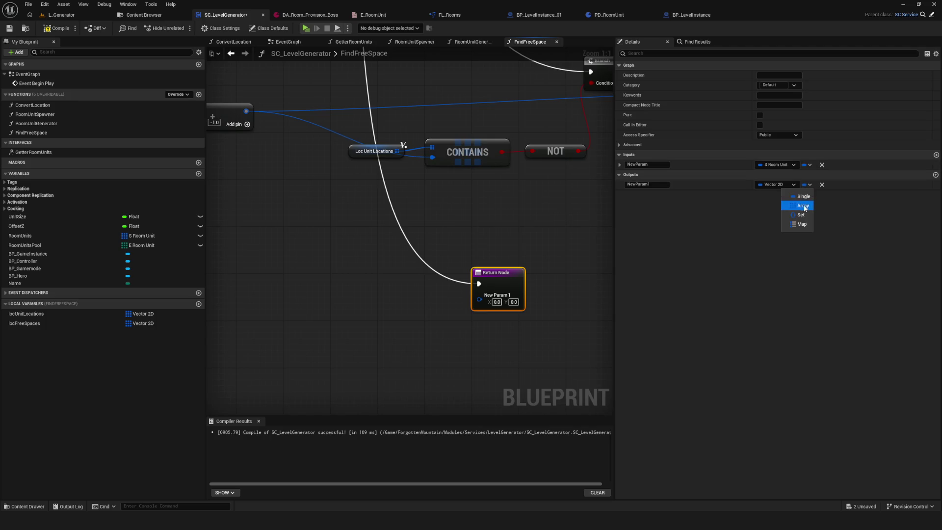
click(799, 204)
mouse_move(28, 324)
mouse_down()
mouse_move(417, 271)
mouse_move(531, 285)
mouse_up()
Rename the output to locFreeSpaces, save the blueprint, and switch to the EventGraph.
click(532, 269)
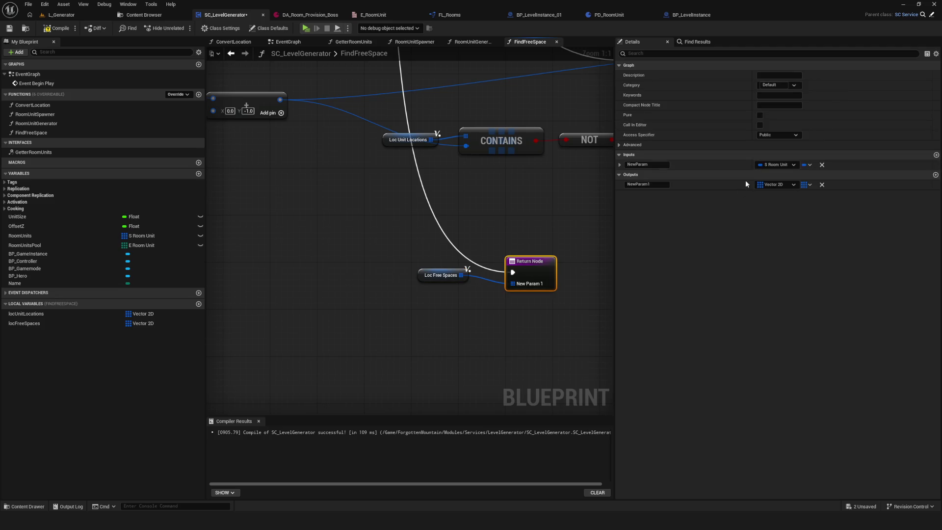
click(645, 184)
text(locFreeSpace)
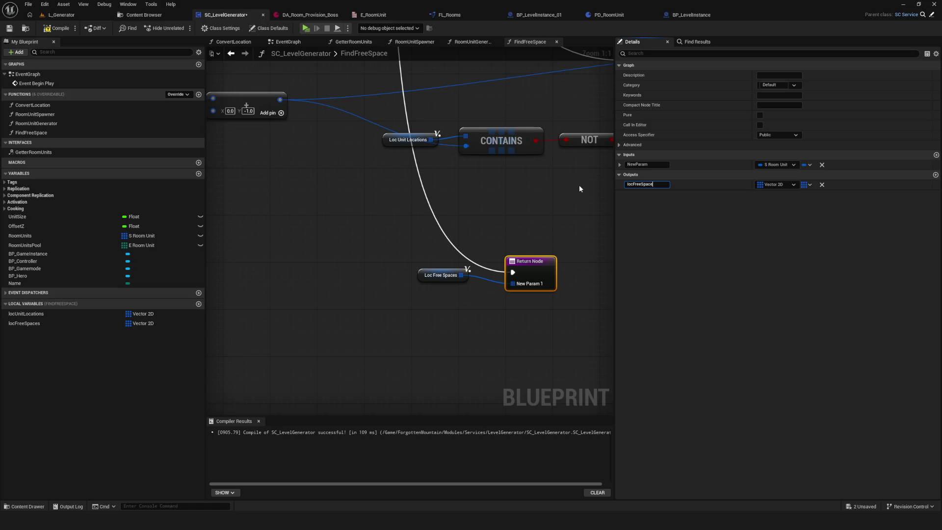
text(s)
key(Return)
click(8, 29)
click(288, 42)
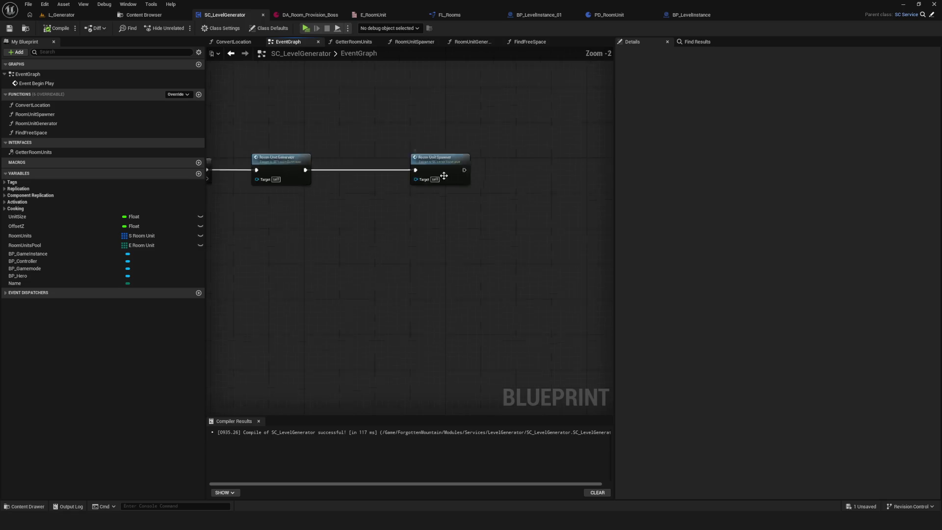
Add a local variable named locFreeSpaces to the RoomUnitGenerator graph.
drag(444, 176, 549, 200)
click(536, 46)
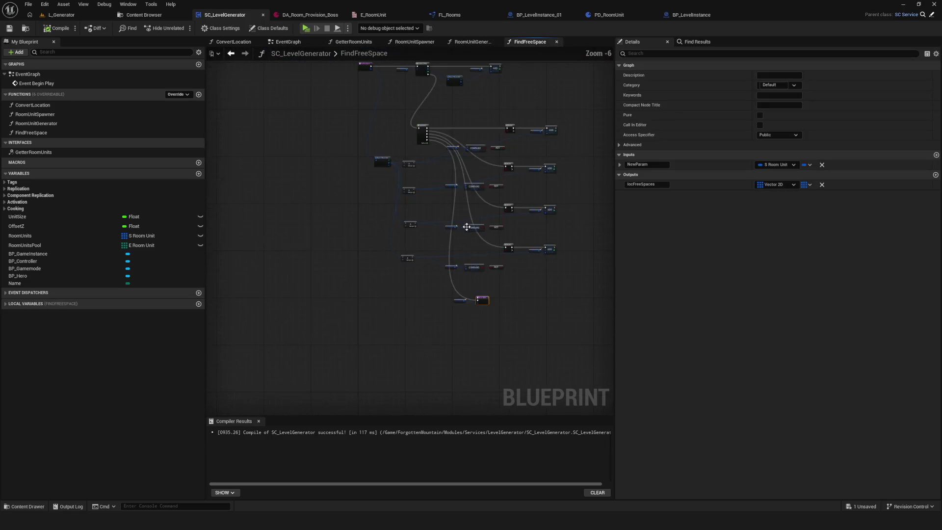
click(475, 43)
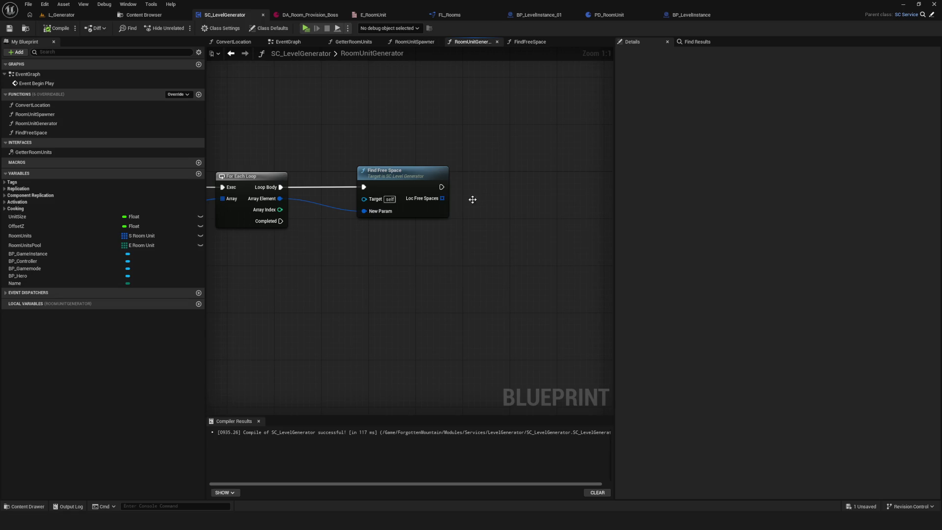
click(198, 303)
text(locFreeSpac)
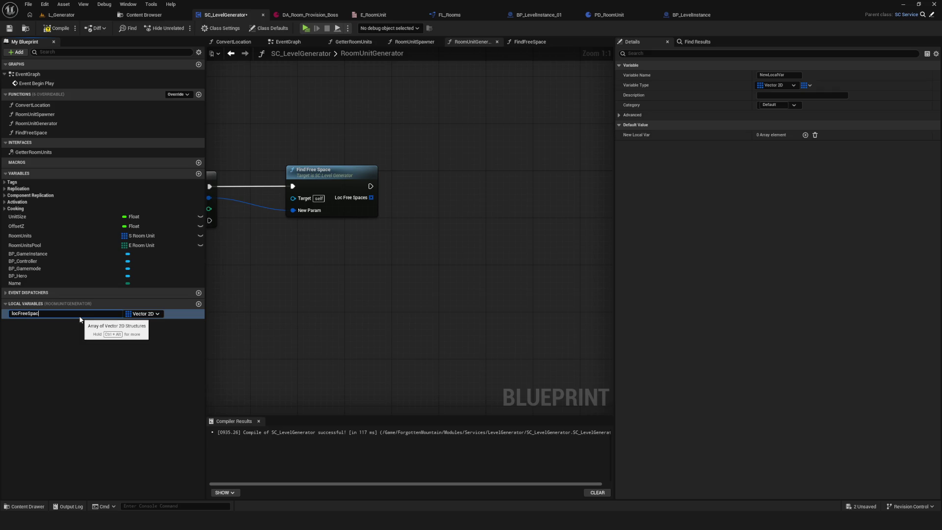
text(es)
key(Return)
Append Find Free Space's output into a locFreeSpaces getter via Append Array, then compile.
mouse_move(24, 314)
mouse_down()
mouse_move(410, 245)
mouse_move(451, 229)
mouse_move(487, 160)
mouse_move(490, 184)
mouse_up()
text(app)
click(483, 280)
mouse_move(370, 198)
mouse_down()
mouse_move(495, 202)
mouse_move(487, 198)
mouse_up()
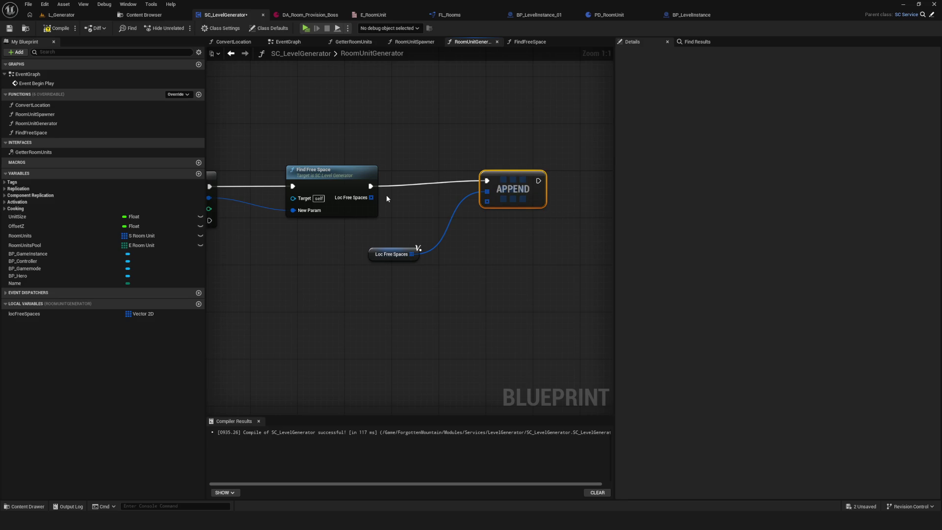
mouse_move(371, 197)
mouse_down()
mouse_move(484, 202)
mouse_move(501, 186)
mouse_up()
key(Escape)
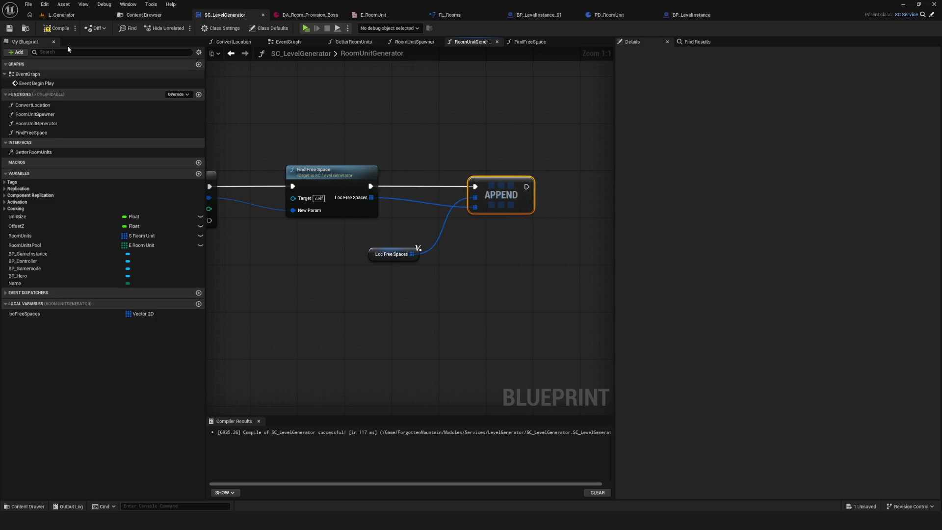
click(58, 28)
scroll(464, 228, down, 2)
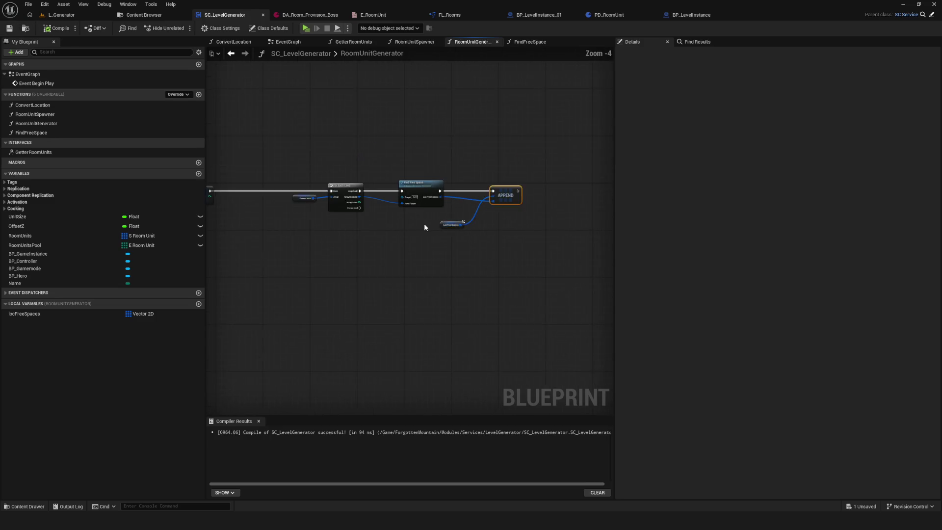
Cancel a node search from the loop's Completed pin and save the blueprint.
scroll(351, 216, up, 1)
drag(342, 196, 420, 304)
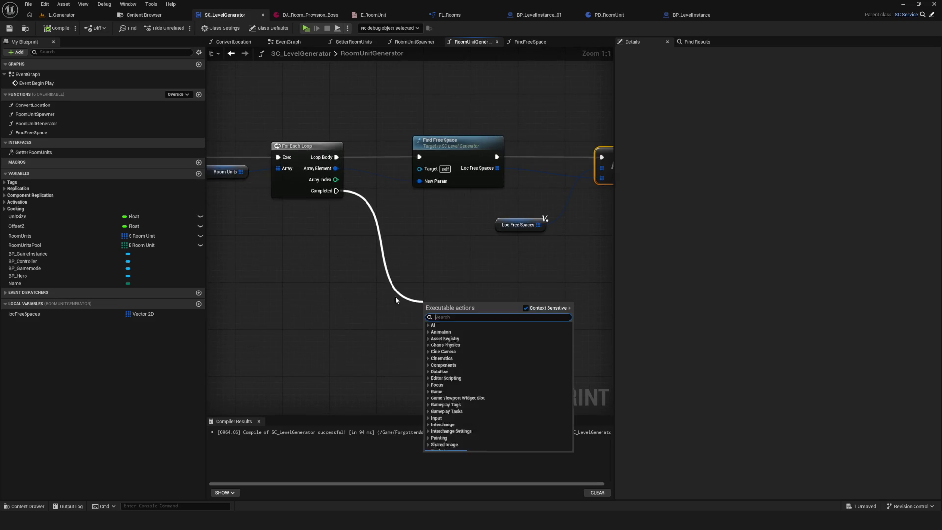
key(Escape)
scroll(383, 230, down, 4)
scroll(383, 230, up, 5)
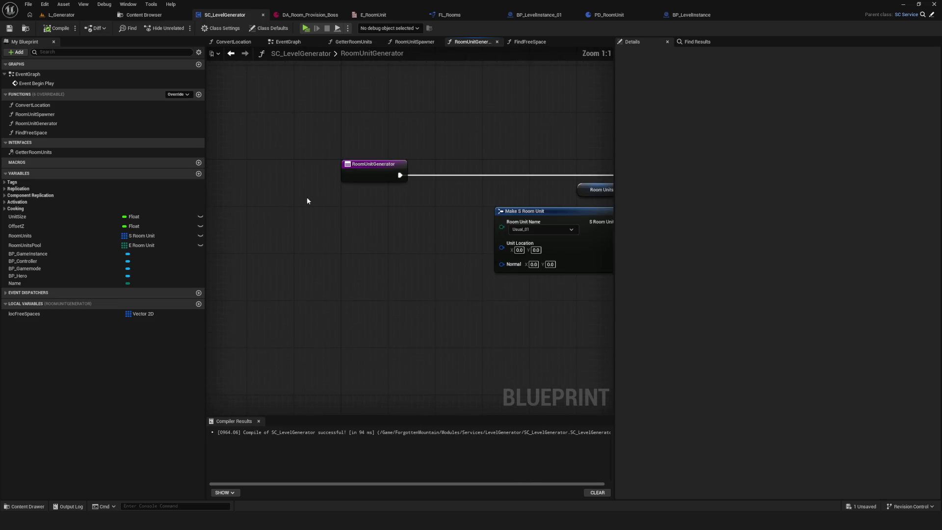
scroll(373, 221, down, 4)
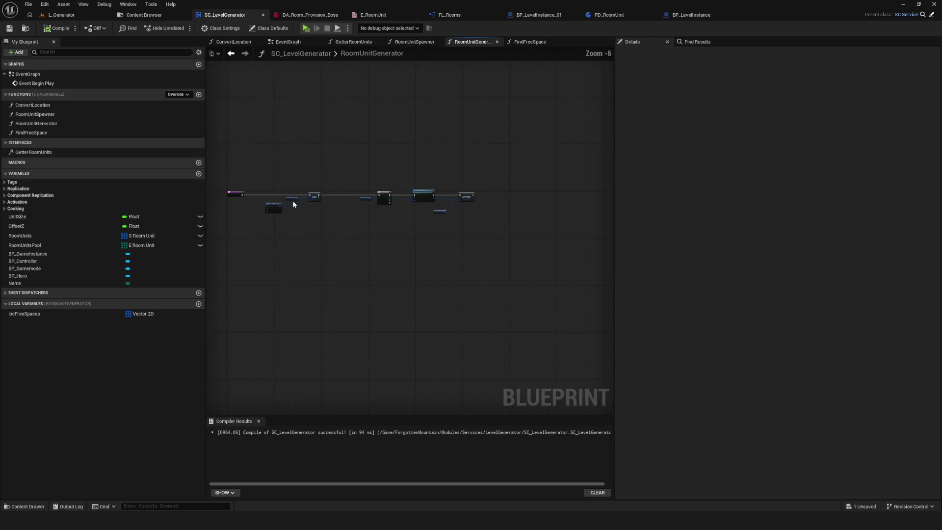
scroll(446, 238, up, 3)
key(ctrl+s)
Add an ADD node on a copied Room Units getter, run from For Each Loop's Completed.
scroll(411, 220, down, 4)
scroll(360, 235, up, 2)
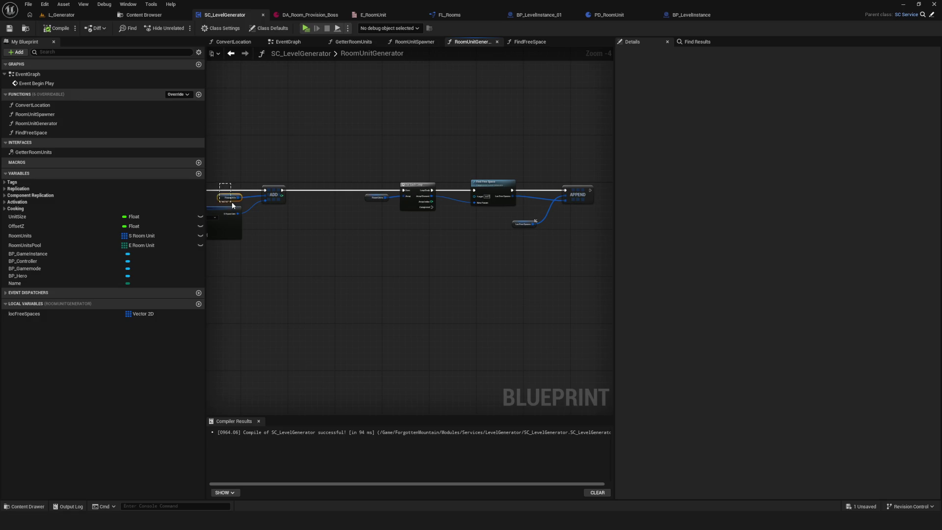
key(ctrl+v)
scroll(477, 275, up, 4)
drag(475, 293, 505, 257)
text(add)
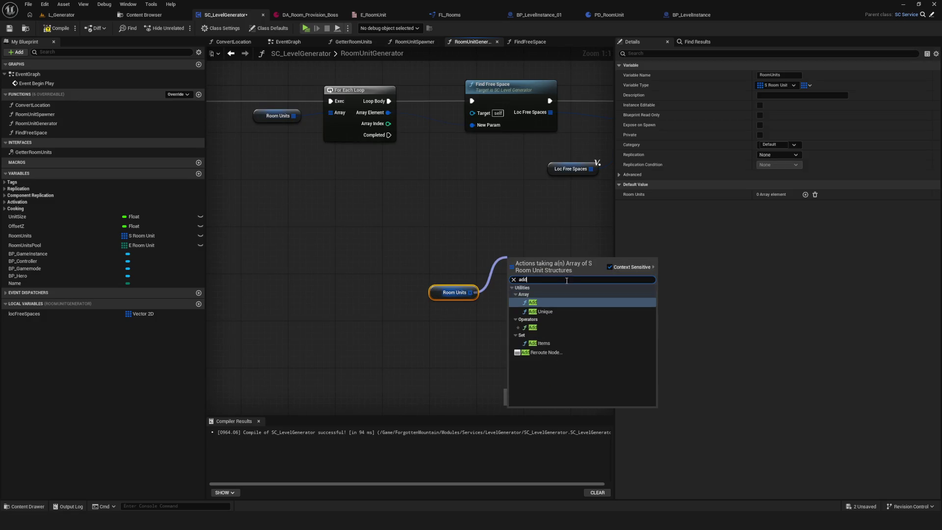
key(Return)
drag(389, 135, 525, 266)
mouse_move(449, 295)
mouse_down()
mouse_move(483, 283)
mouse_move(478, 277)
mouse_move(474, 311)
mouse_up()
text(make)
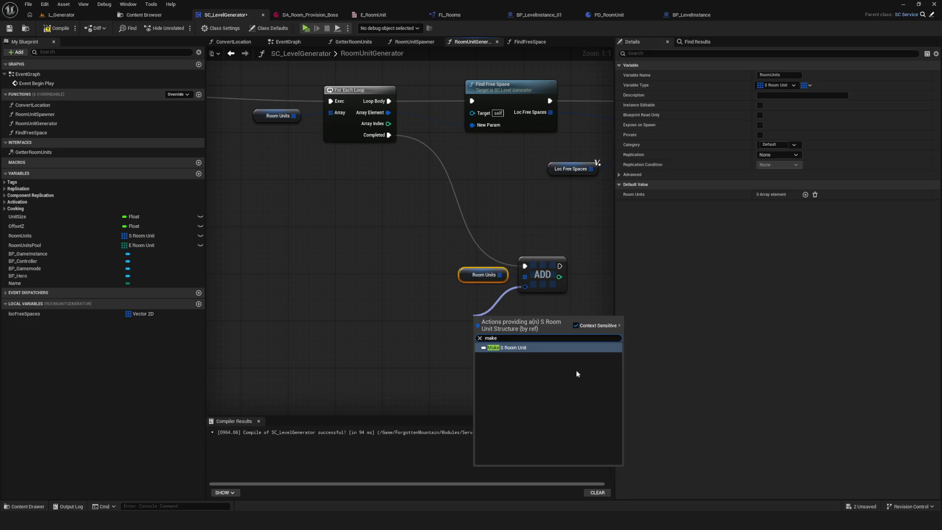
Feed a Make S Room Unit node into ADD and choose its room unit name.
key(Return)
drag(499, 319, 396, 294)
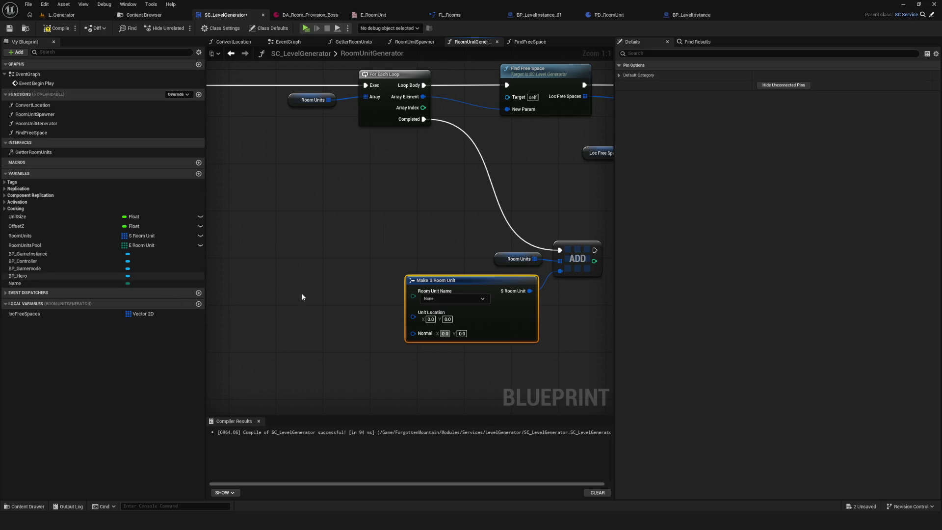
click(480, 299)
click(445, 321)
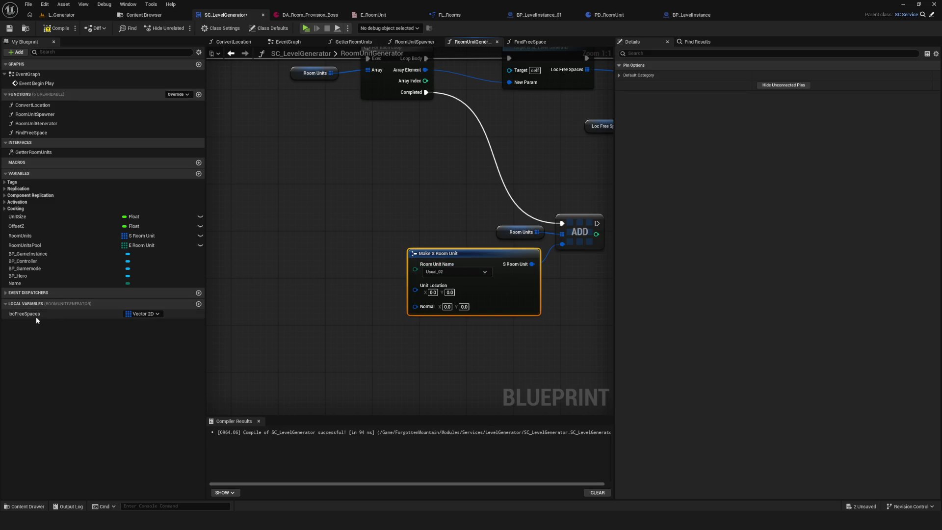
Wire a Random Array Item of Loc Free Spaces into Unit Location and arrange the nodes.
mouse_move(37, 316)
mouse_down()
mouse_move(232, 305)
mouse_move(310, 315)
mouse_move(304, 305)
mouse_up()
text(random)
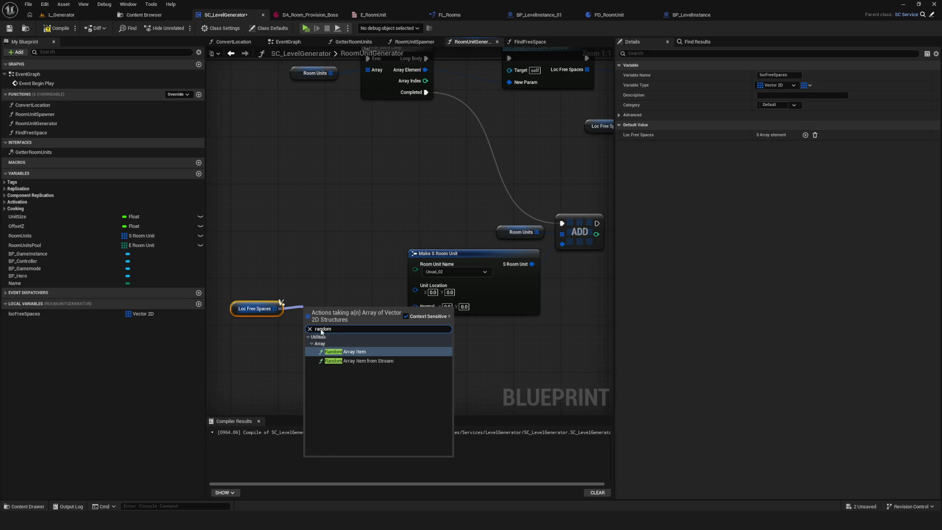
click(346, 352)
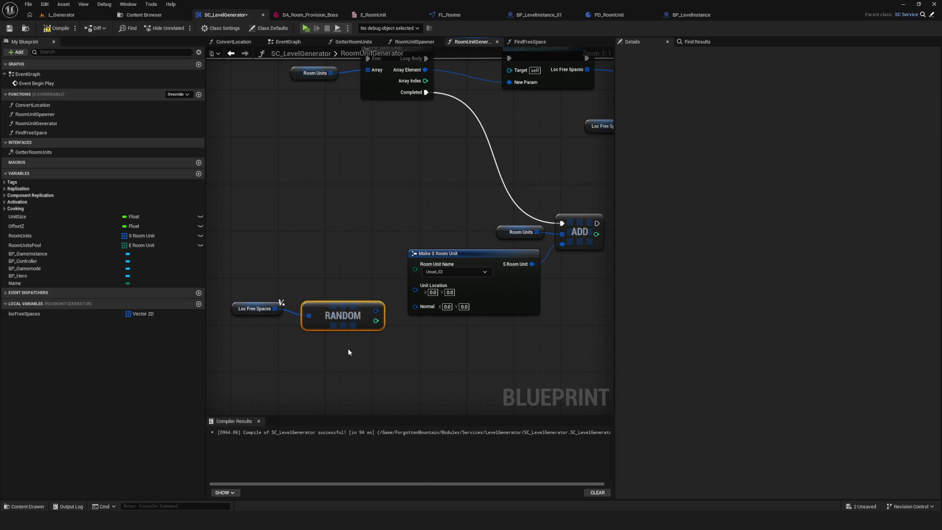
drag(370, 304, 415, 285)
shift+click(255, 309)
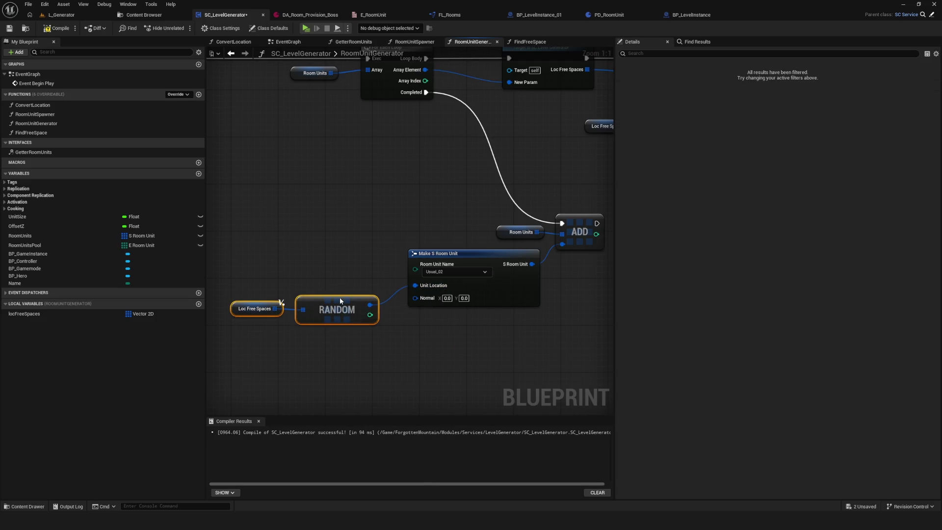
drag(339, 299, 356, 288)
scroll(432, 232, down, 3)
drag(288, 226, 591, 322)
drag(532, 153, 347, 284)
scroll(441, 220, up, 1)
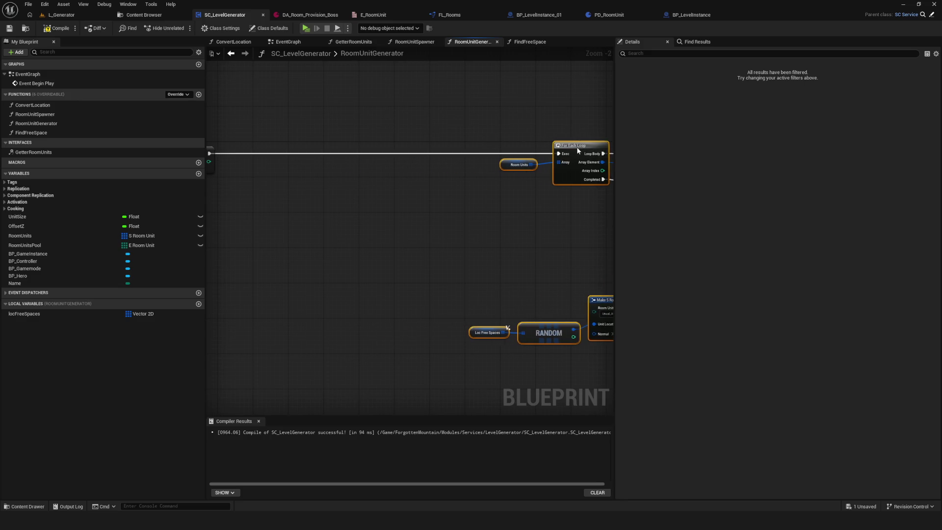
Chain a For Loop node after ADD's execution output.
scroll(462, 190, down, 5)
scroll(303, 201, up, 5)
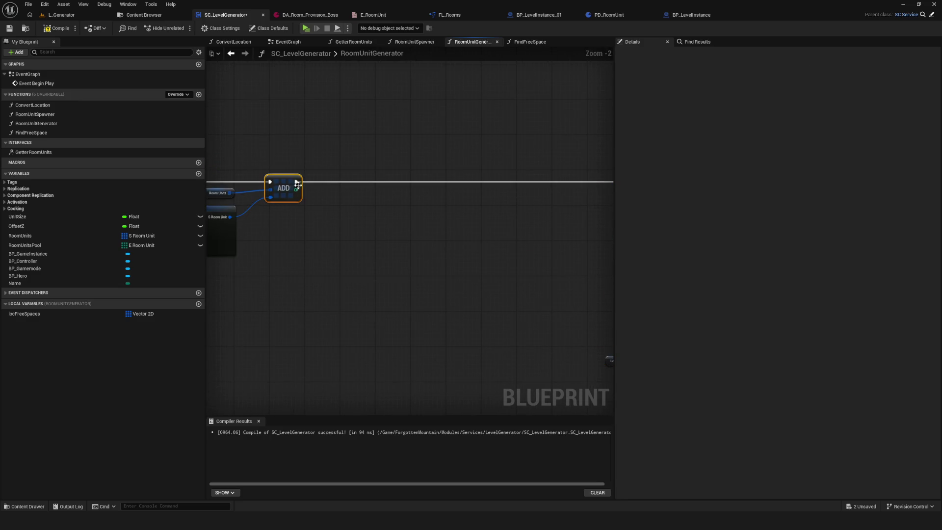
drag(295, 182, 413, 182)
text(for)
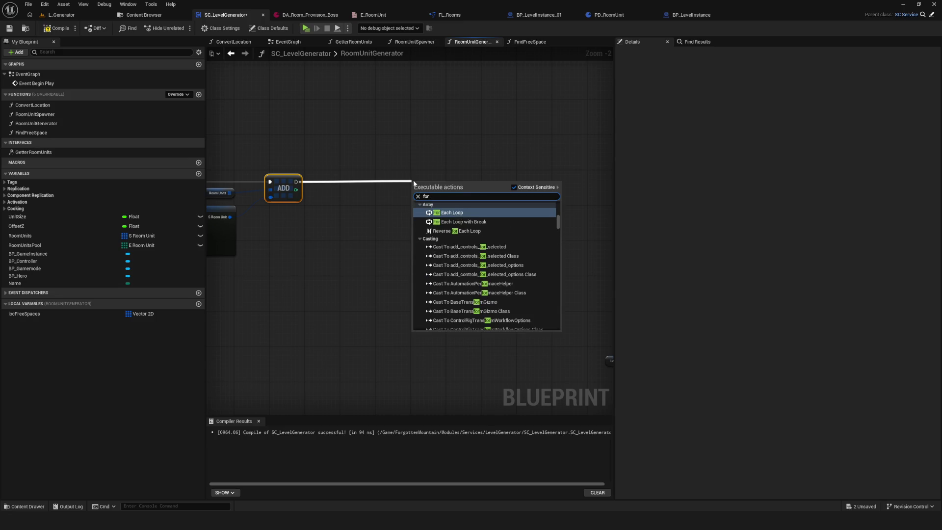
text( loop)
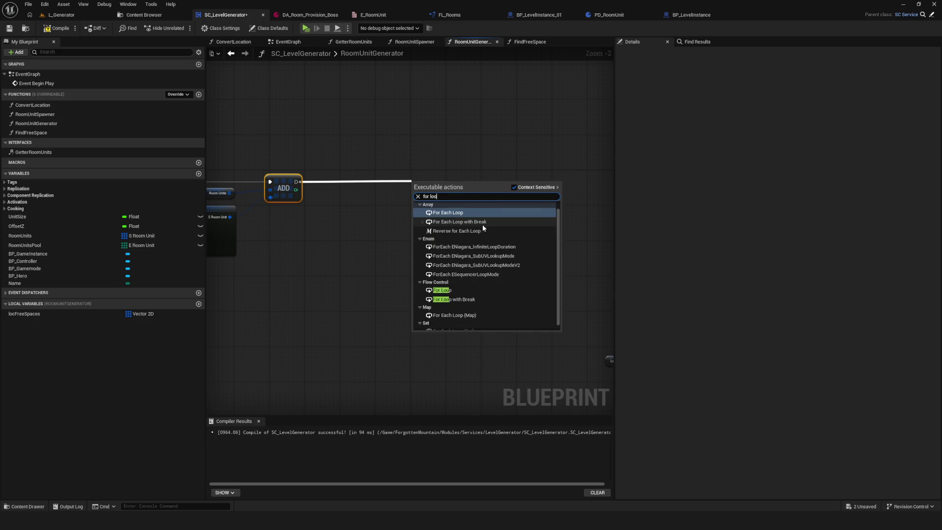
click(461, 278)
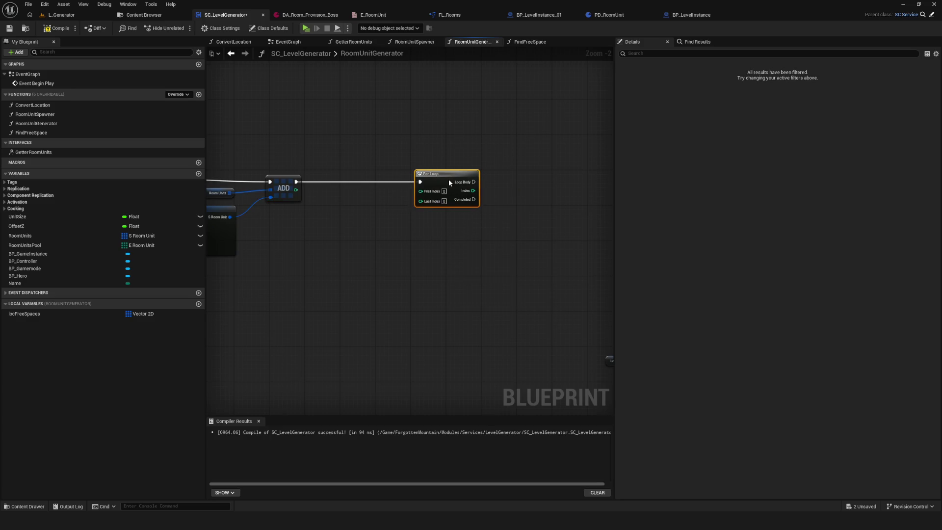
Compile the blueprint and start a play test.
scroll(449, 183, up, 2)
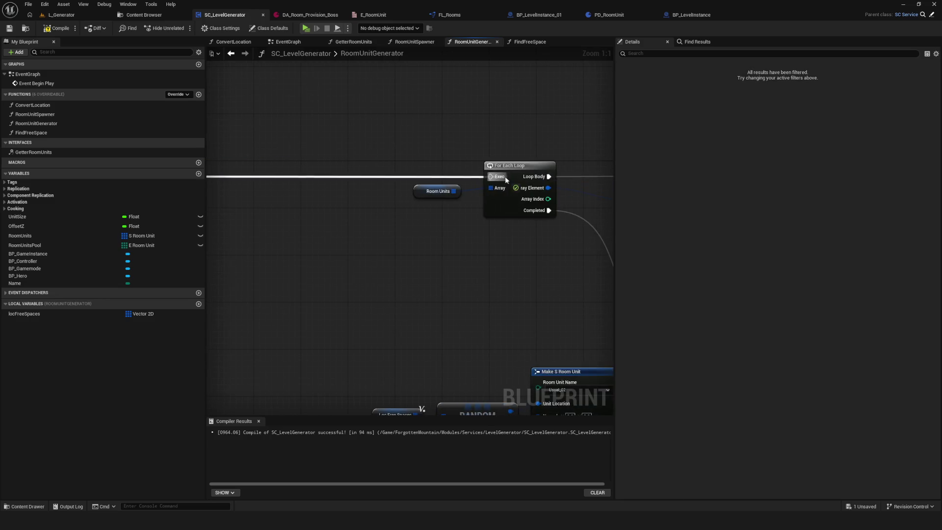
scroll(505, 175, down, 6)
scroll(426, 213, up, 2)
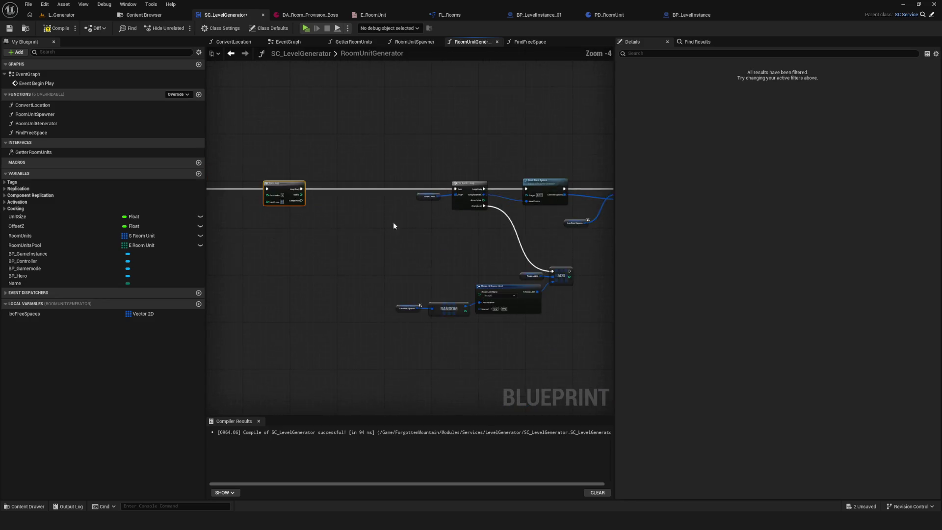
click(55, 25)
scroll(384, 157, down, 2)
scroll(384, 157, up, 1)
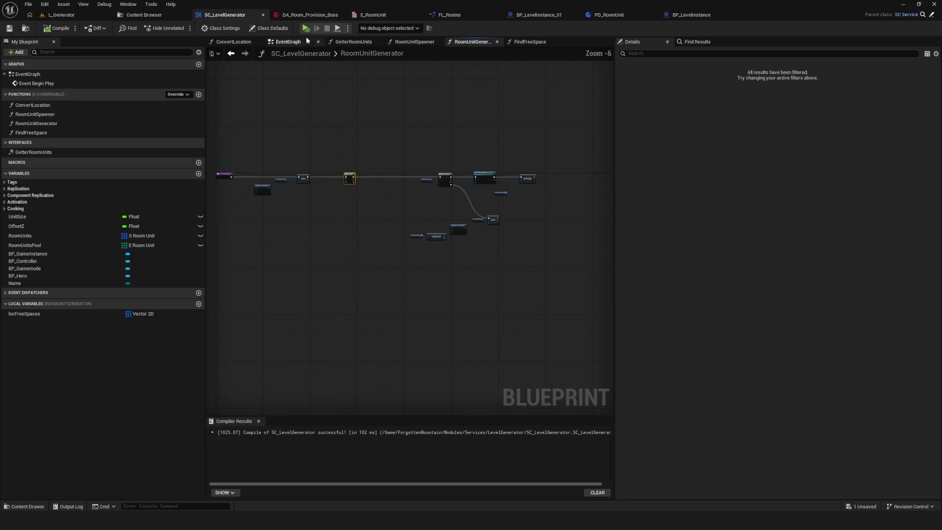
click(305, 28)
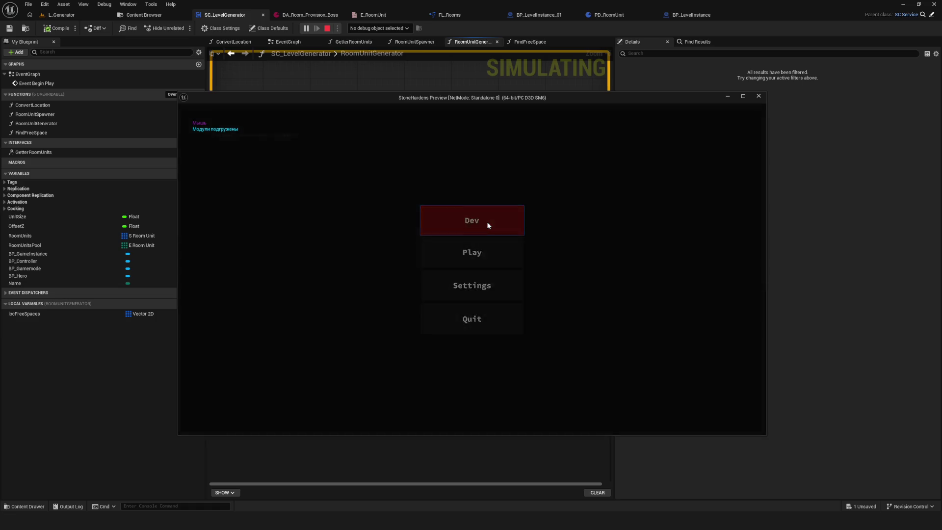
Play the level in Dev mode, stop it, and switch to the BP_LevelInstance blueprint.
click(487, 222)
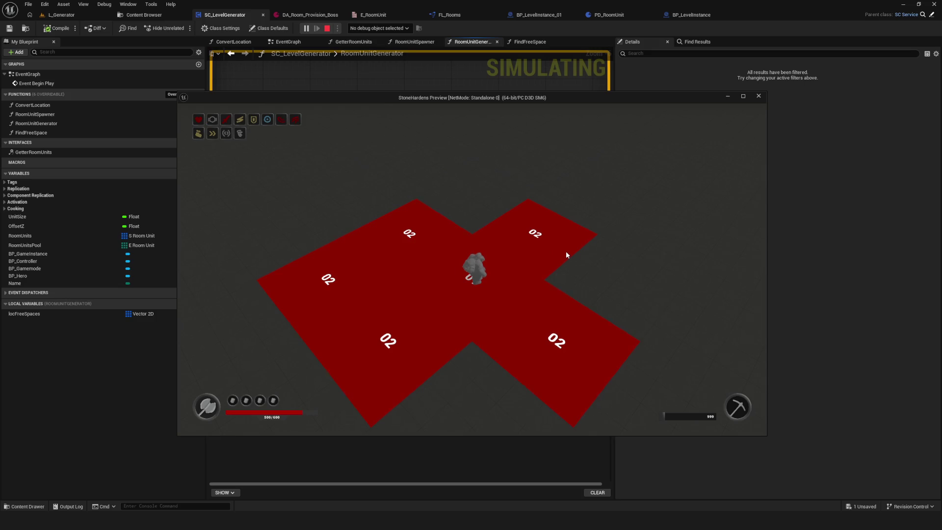
key(Escape)
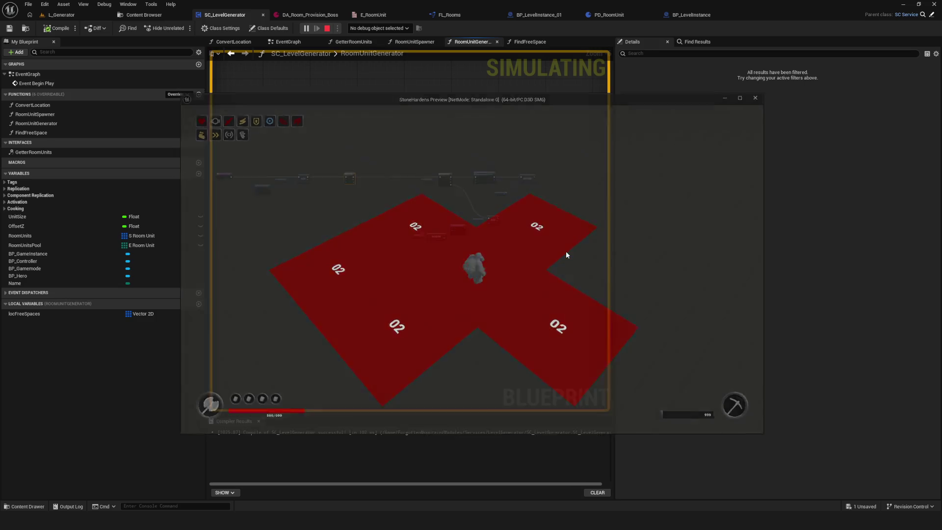
click(687, 16)
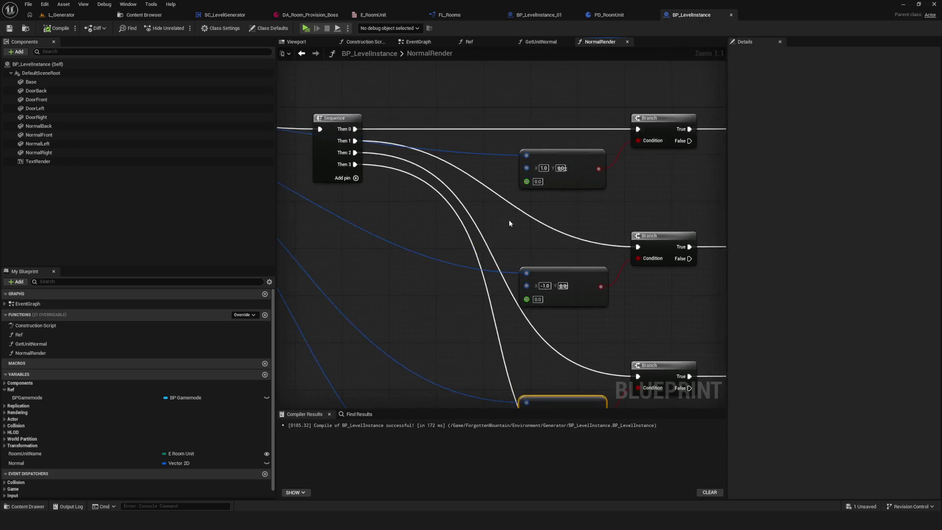
scroll(509, 223, down, 5)
click(416, 42)
click(296, 44)
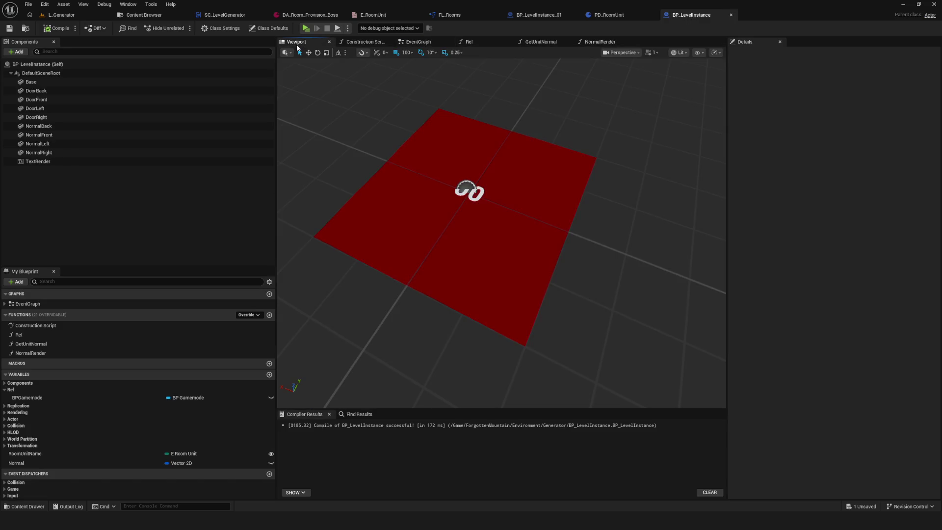
click(441, 249)
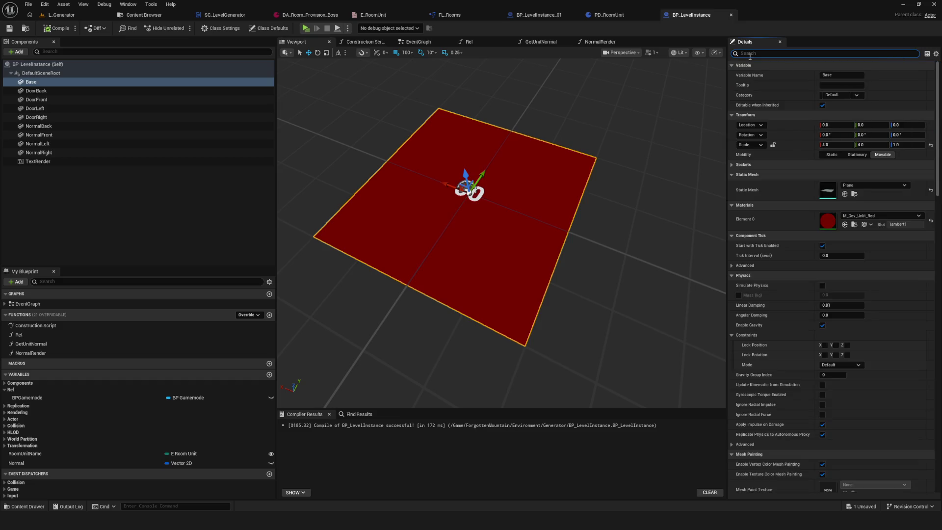
click(887, 215)
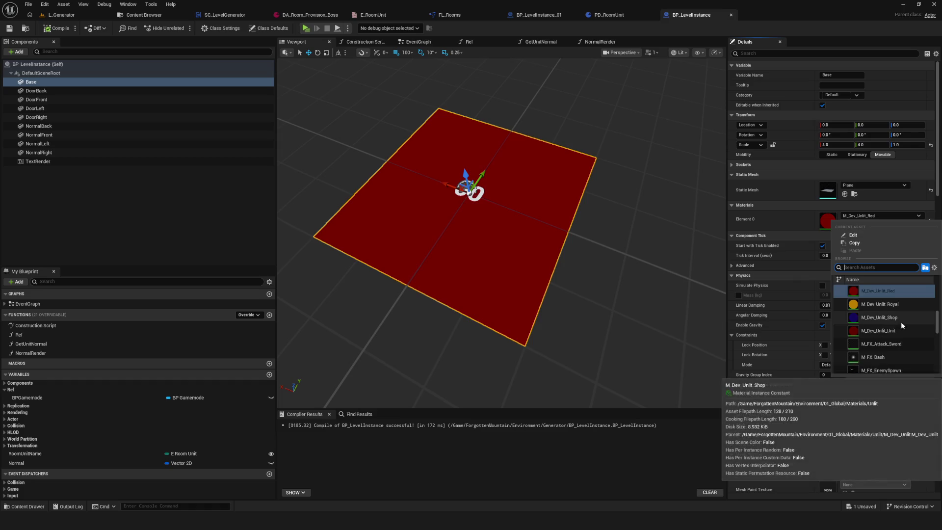
key(Escape)
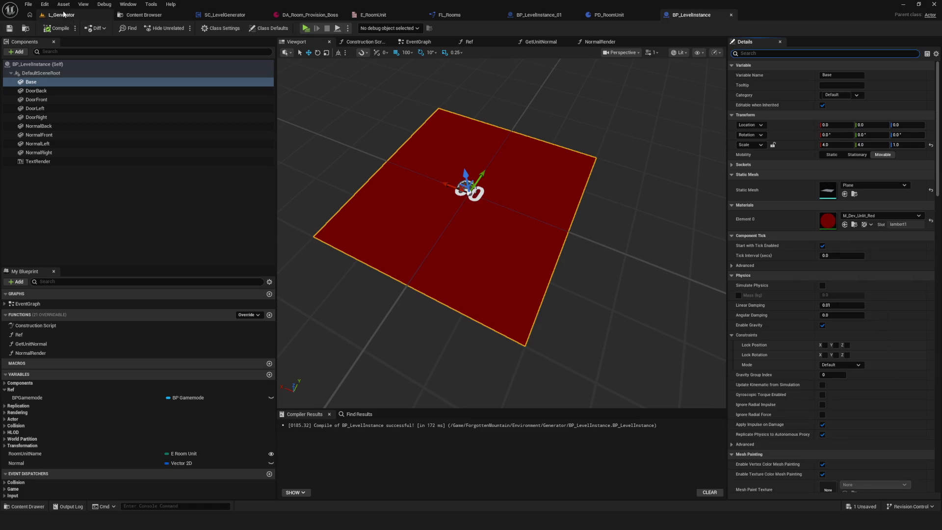
click(305, 27)
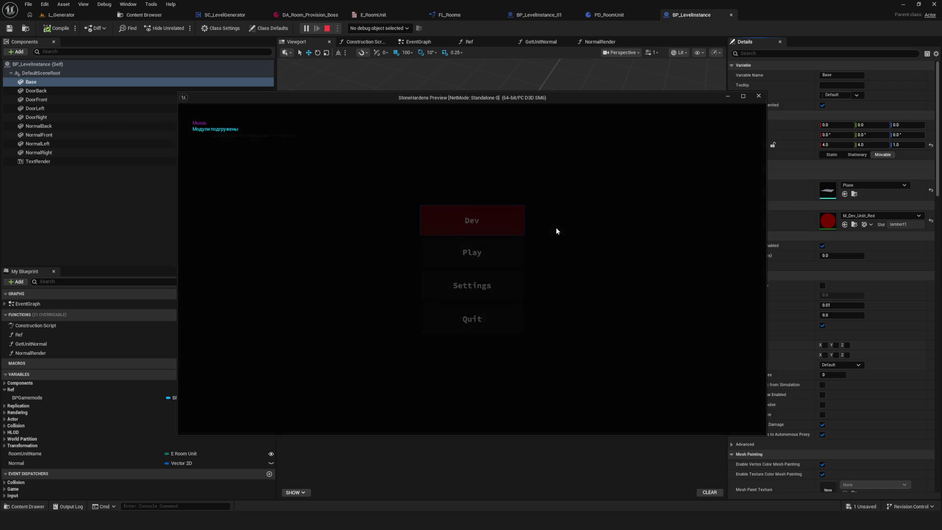
key(Return)
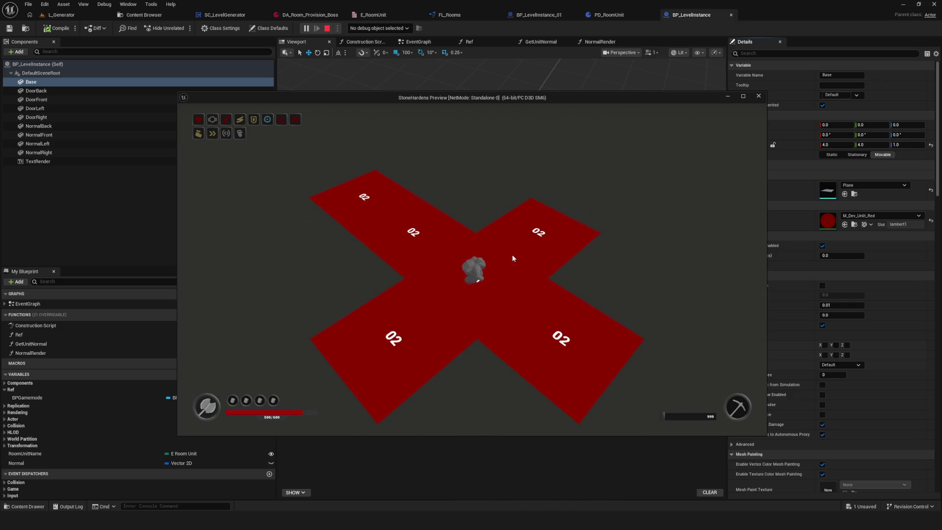
key(Escape)
key(alt+p)
click(469, 225)
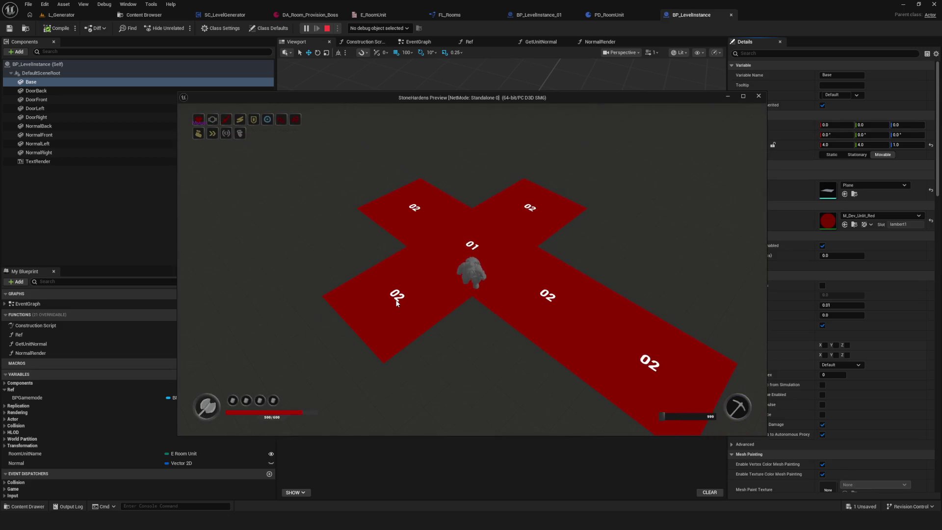
key(Escape)
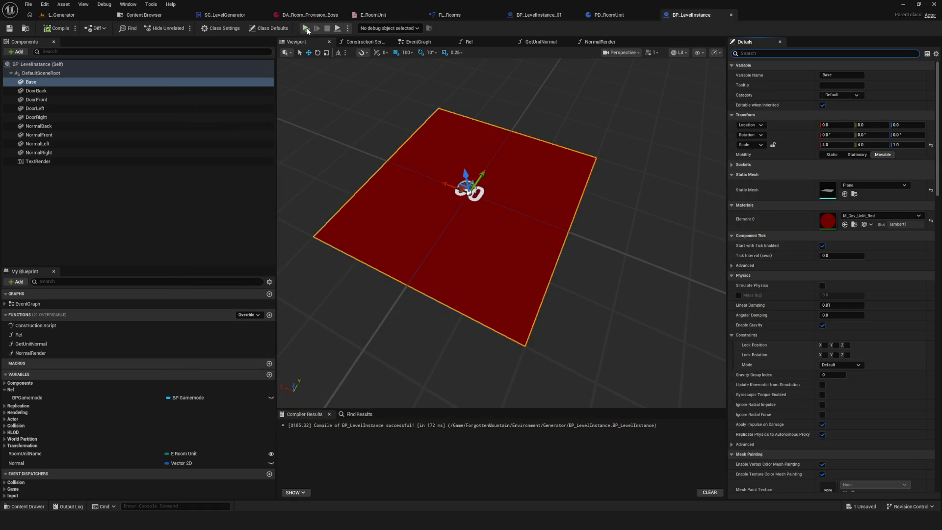
Orbit around the red plane, then return to SC_LevelGenerator's RoomUnitGenerator graph.
drag(544, 149, 520, 148)
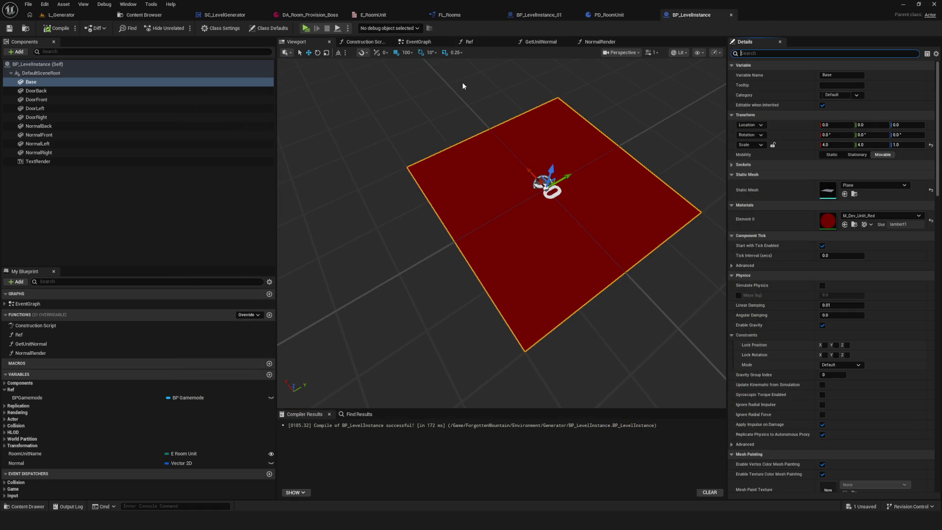
drag(462, 86, 441, 87)
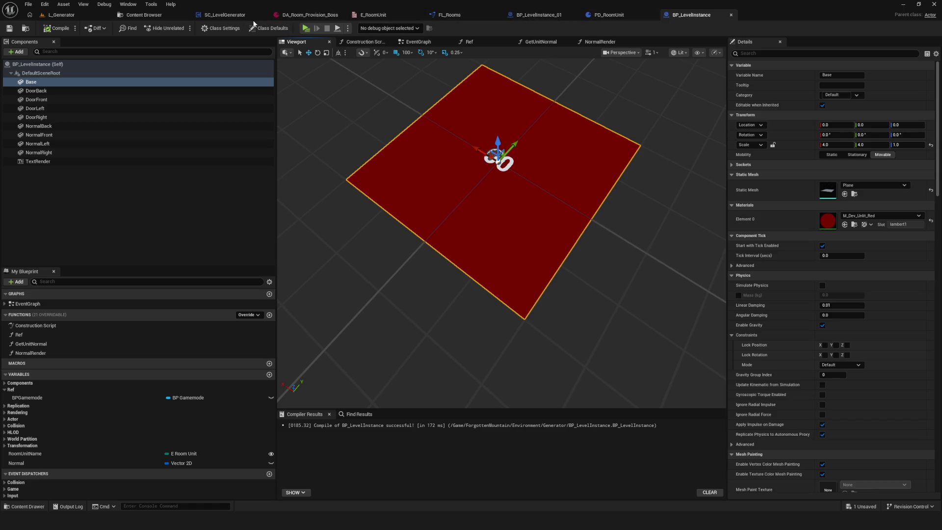
click(229, 17)
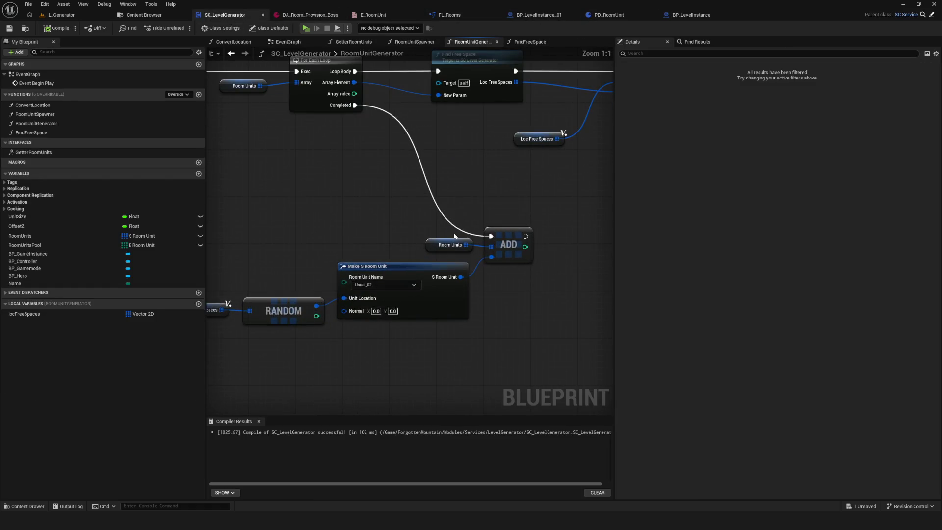
scroll(454, 236, down, 4)
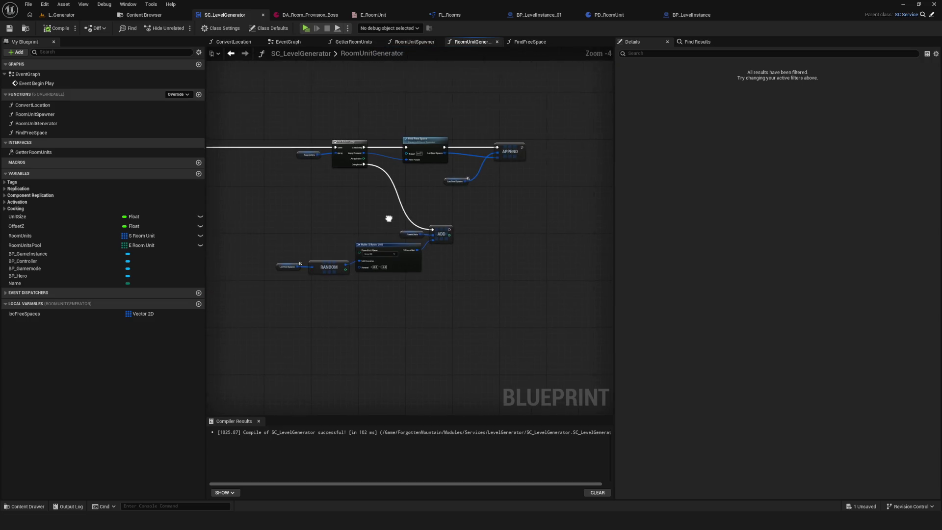
Add a CLEAR node on Loc Free Spaces, executed right after ADD.
scroll(493, 203, up, 1)
click(467, 181)
scroll(283, 111, up, 1)
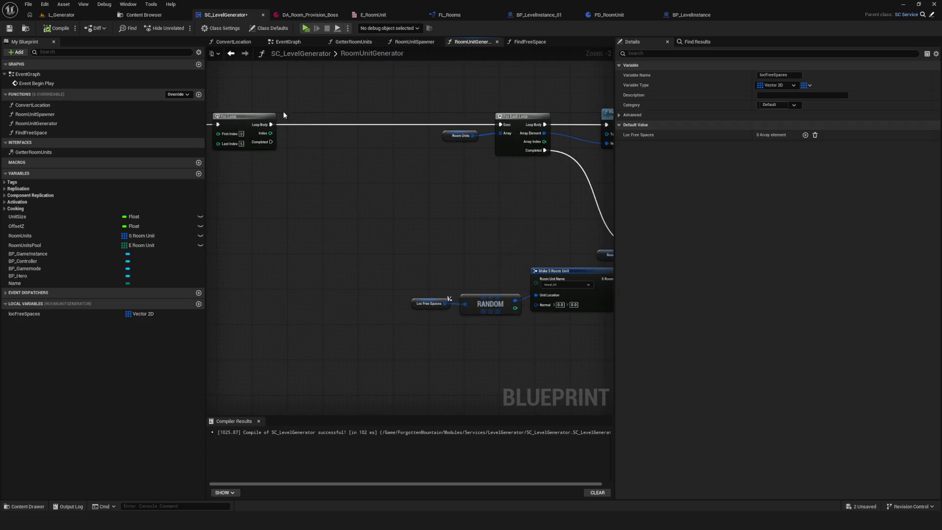
mouse_move(306, 129)
mouse_down()
mouse_move(423, 217)
mouse_move(453, 255)
mouse_move(531, 248)
mouse_move(462, 249)
mouse_up()
mouse_move(24, 314)
mouse_down()
mouse_move(236, 324)
mouse_move(585, 271)
mouse_move(483, 270)
mouse_move(498, 221)
mouse_up()
scroll(520, 276, up, 2)
text(clear)
click(611, 312)
drag(358, 214, 510, 219)
drag(436, 252, 487, 225)
click(424, 255)
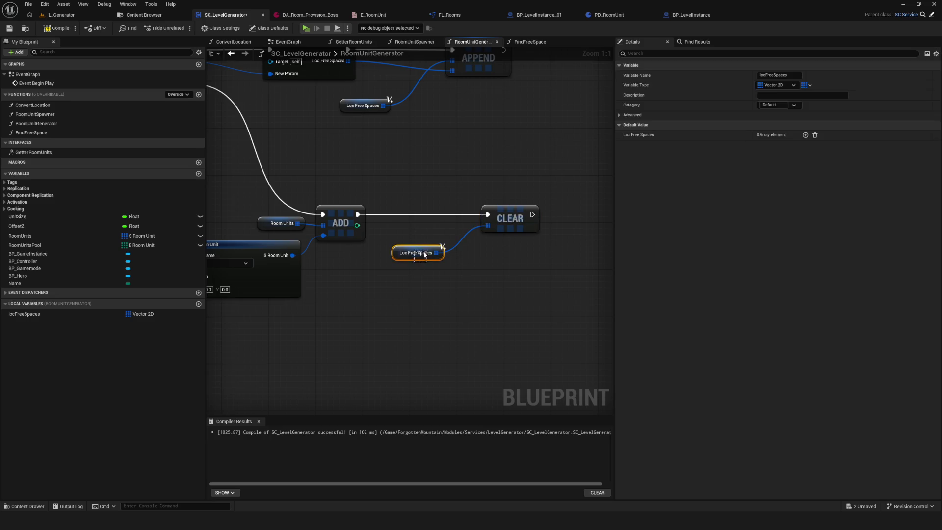
drag(425, 254, 448, 237)
Save the blueprint and run a Dev play test, then stop it.
click(9, 28)
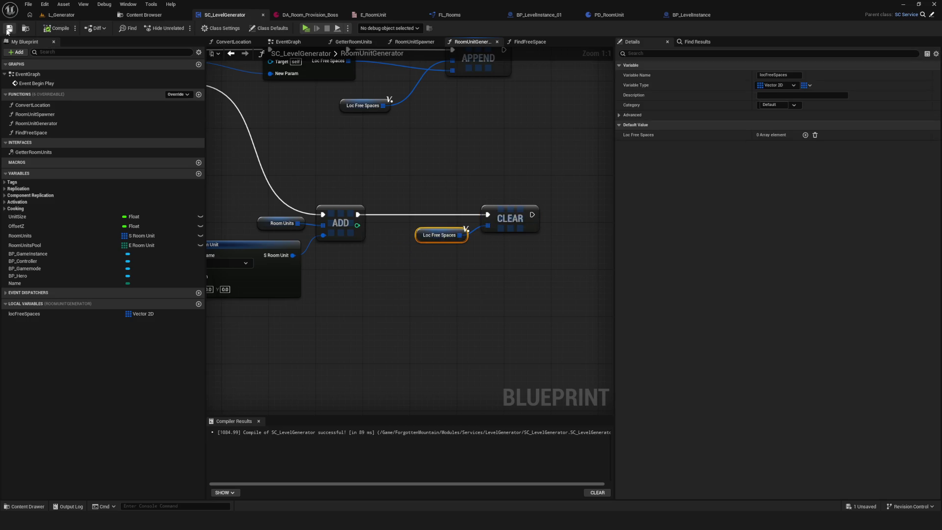
drag(227, 72, 297, 54)
click(305, 28)
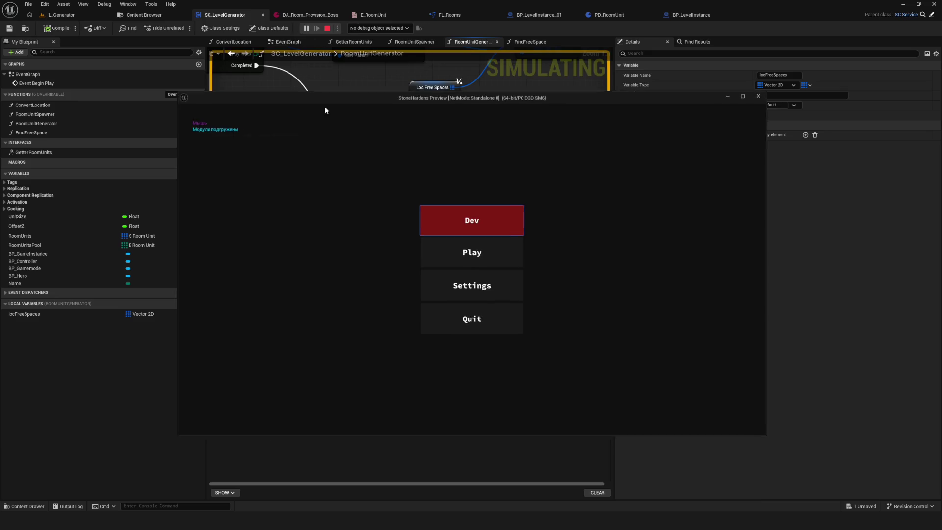
click(482, 222)
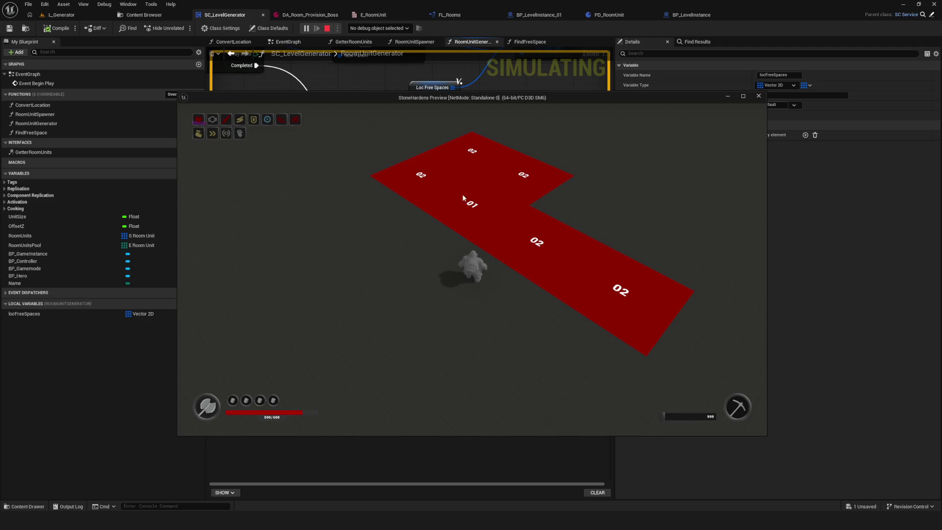
key(Escape)
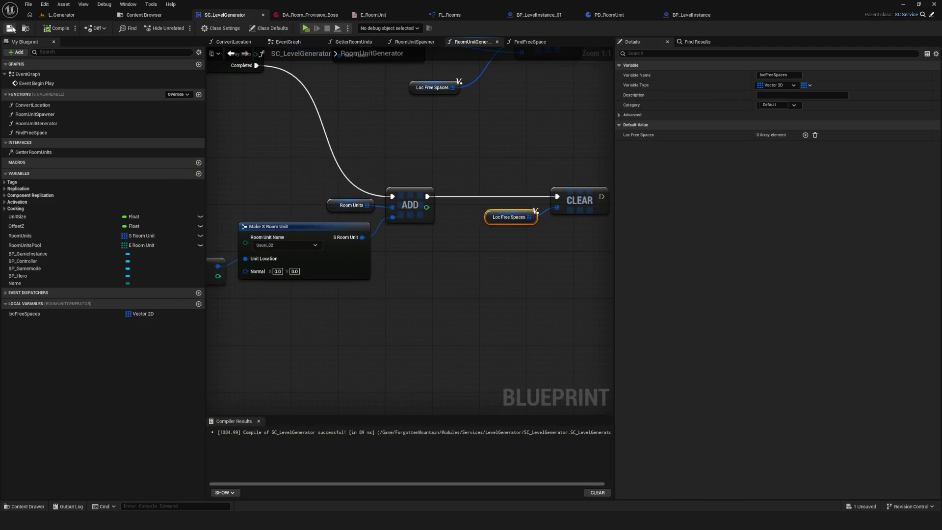
Run two Dev play tests of the room layout, stopping each with Escape.
scroll(482, 193, down, 5)
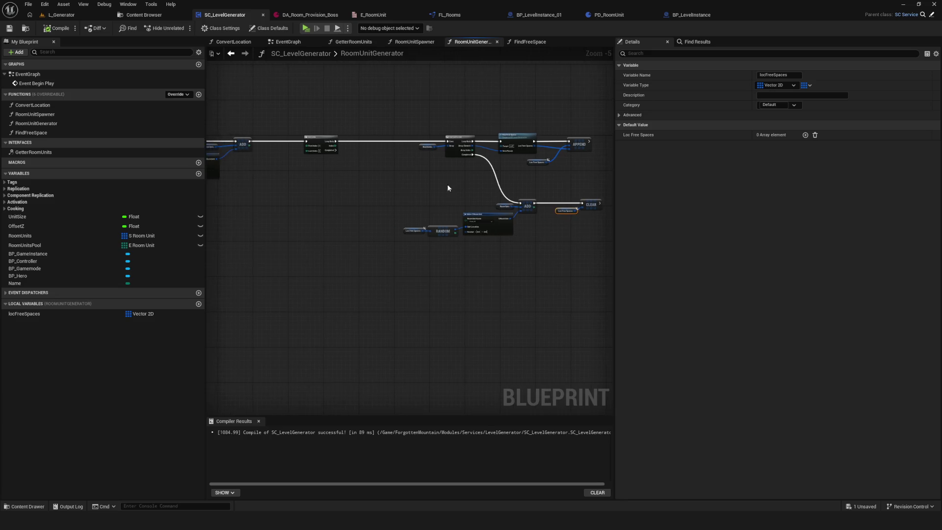
scroll(345, 147, up, 5)
scroll(592, 197, down, 3)
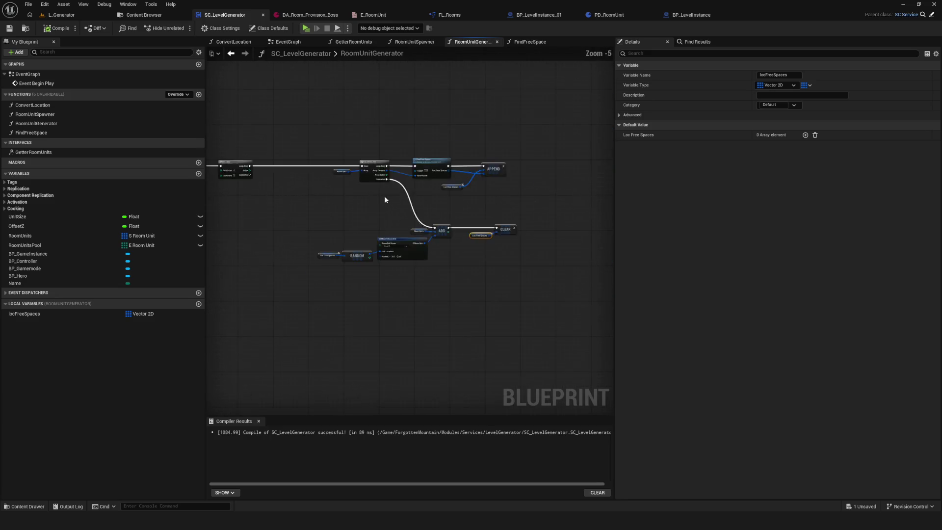
scroll(384, 196, up, 2)
click(305, 28)
click(465, 239)
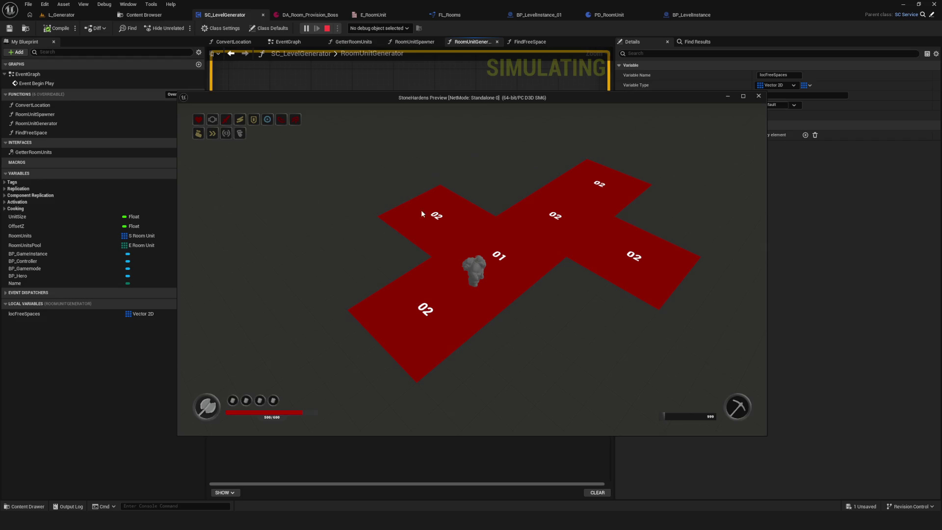
key(Escape)
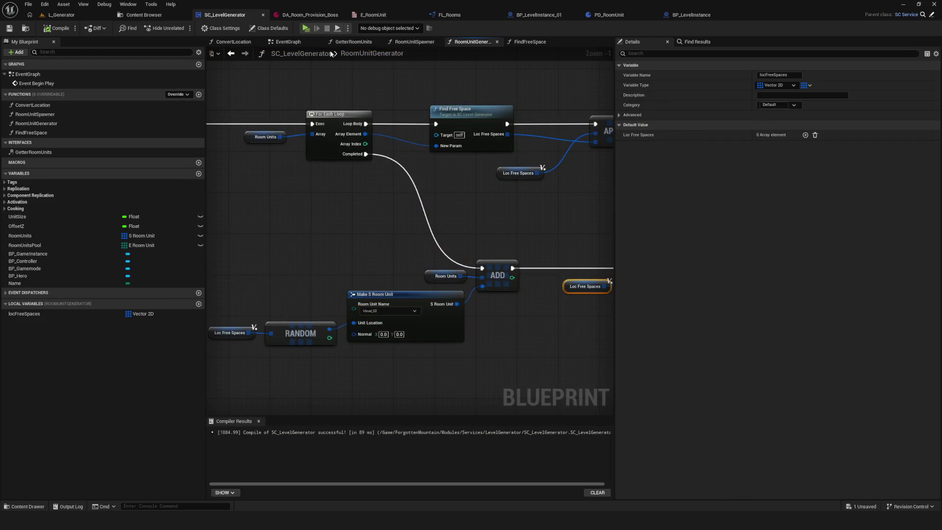
key(alt+p)
click(461, 220)
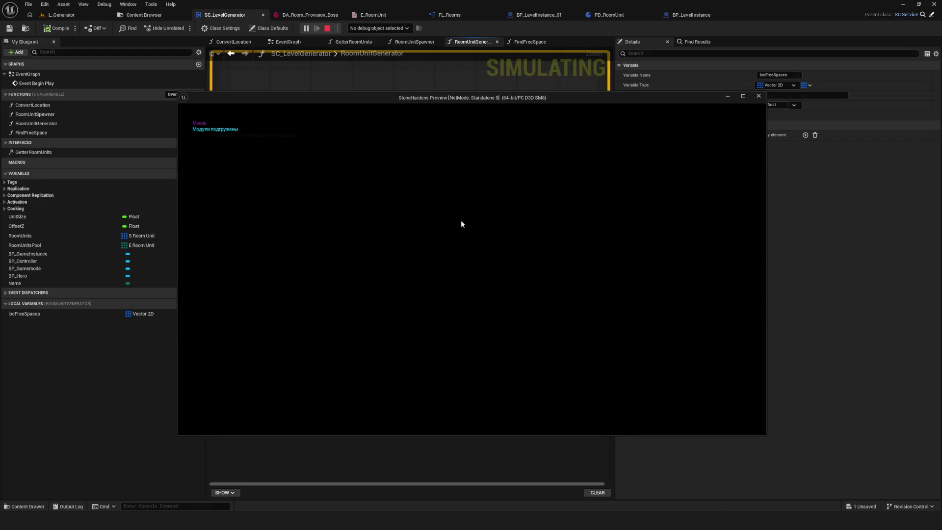
key(Escape)
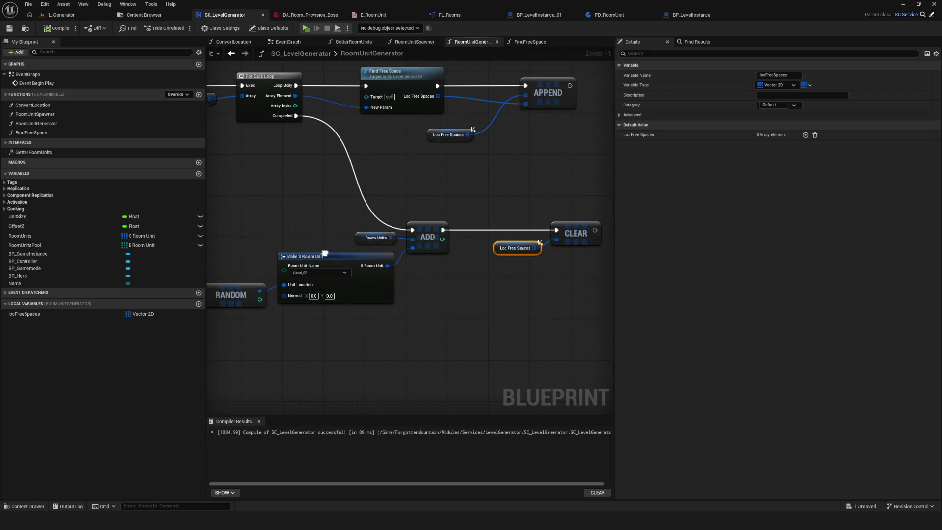
Pan across the RoomUnitGenerator graph to review the ADD and Make S Room Unit nodes.
mouse_move(324, 253)
mouse_down()
mouse_move(437, 302)
mouse_move(564, 324)
mouse_move(678, 327)
mouse_up()
mouse_move(384, 257)
mouse_down()
mouse_move(728, 245)
mouse_move(705, 248)
mouse_up()
drag(613, 216, 466, 214)
scroll(466, 214, down, 7)
scroll(411, 209, up, 4)
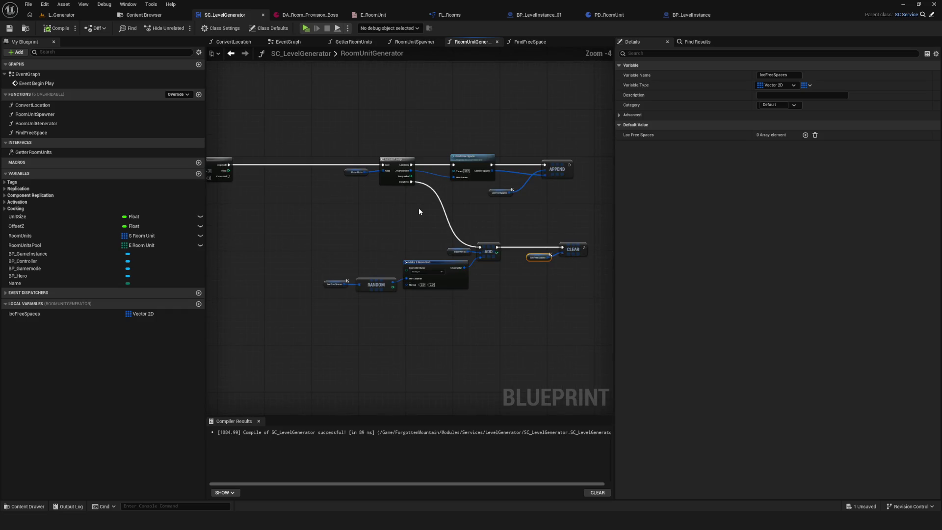
Play-test in Dev, walking the character left and back onto the 01 tile, then stop.
click(309, 29)
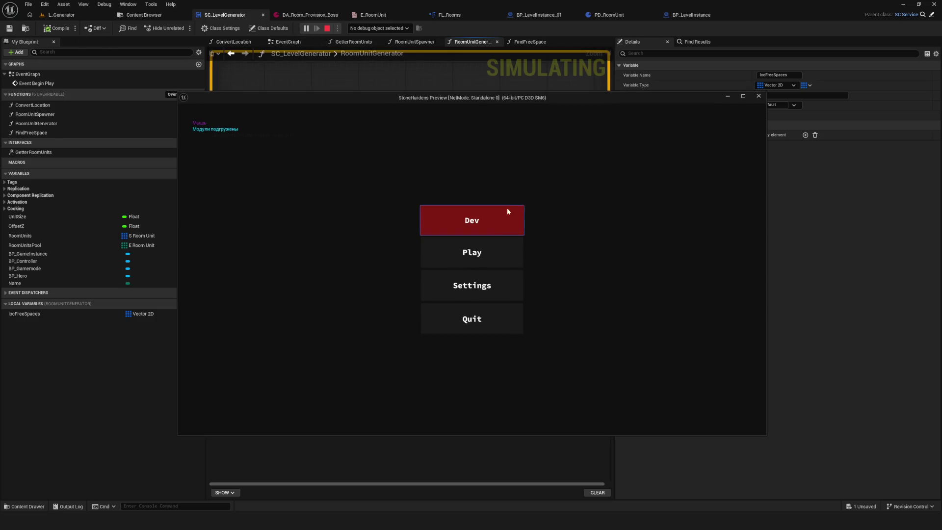
click(491, 228)
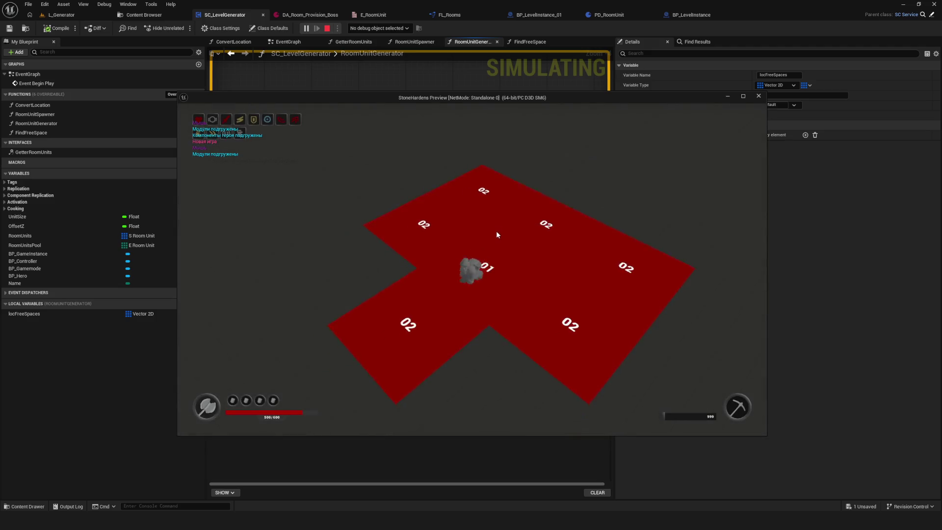
key(a)
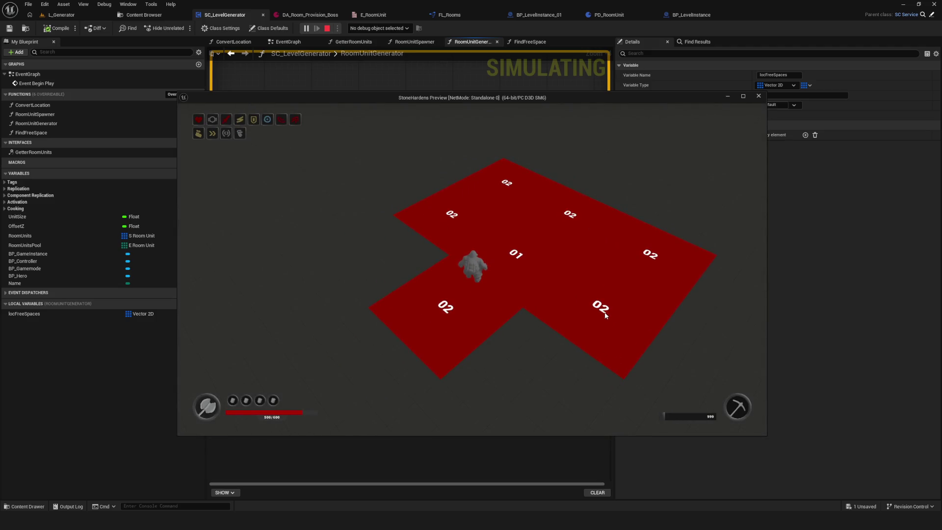
key(d)
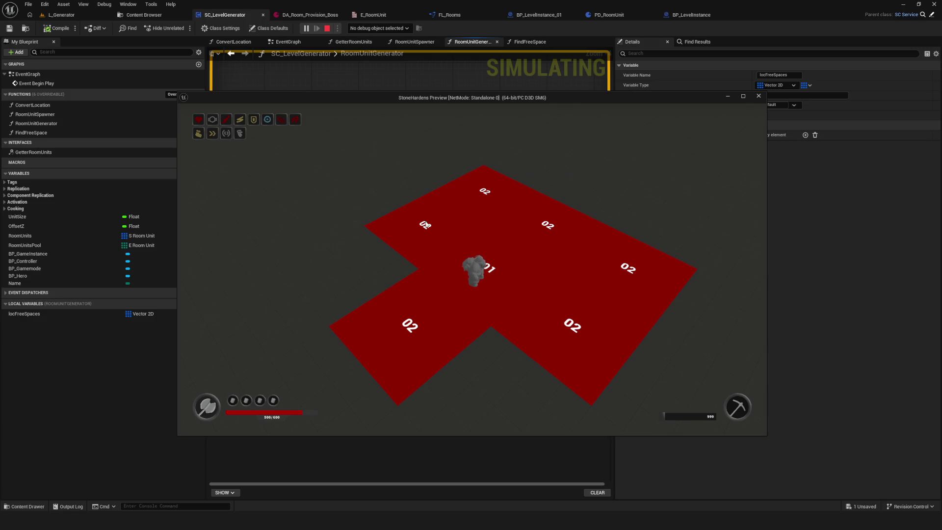
key(Escape)
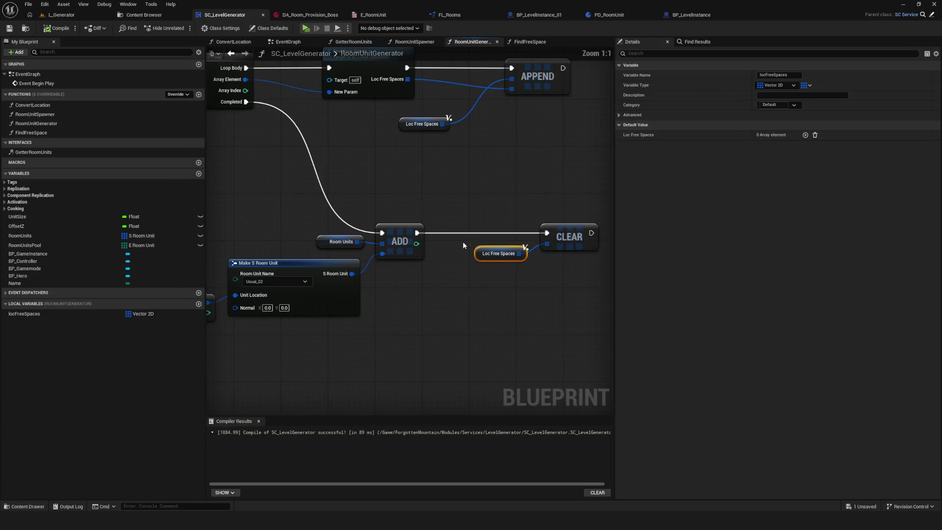
Pan to the RANDOM node and box-select it together with the Loc Free Spaces getter.
drag(603, 258, 491, 213)
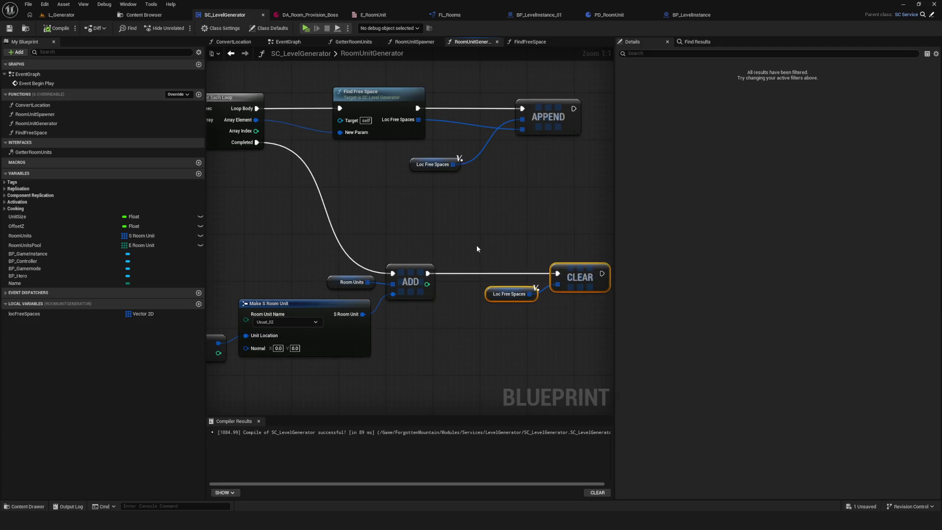
mouse_move(477, 249)
mouse_down()
mouse_move(531, 217)
mouse_move(517, 219)
mouse_up()
drag(248, 267, 329, 365)
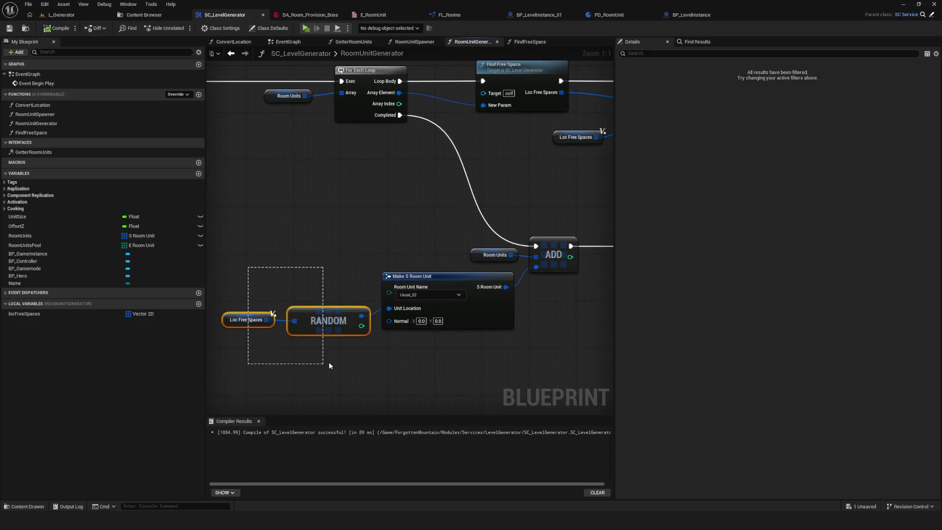